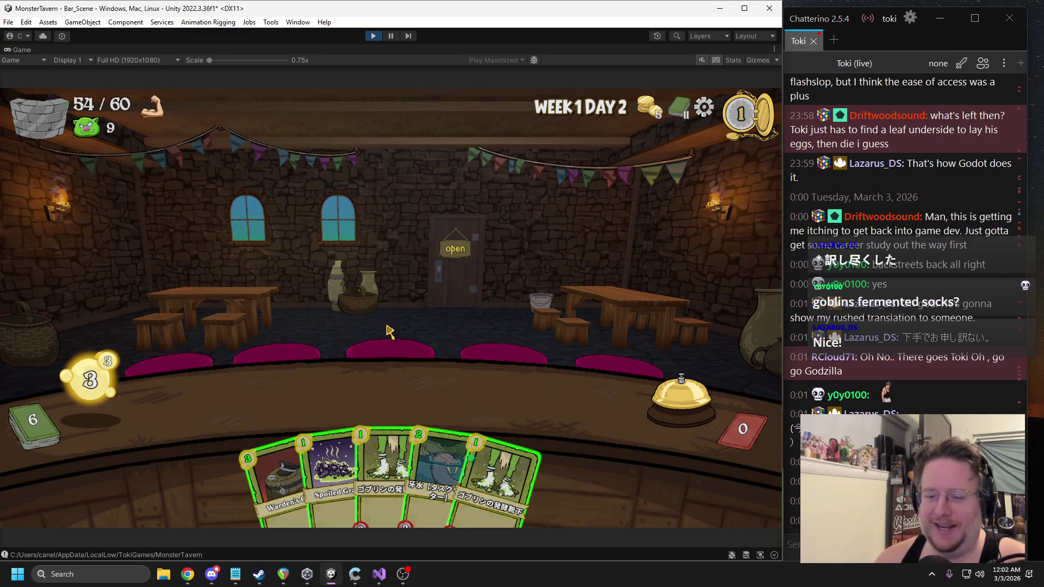
Pause the tavern game with Escape and go back to its main menu
{"action": "mouse_move", "coordinate": [506, 477]}
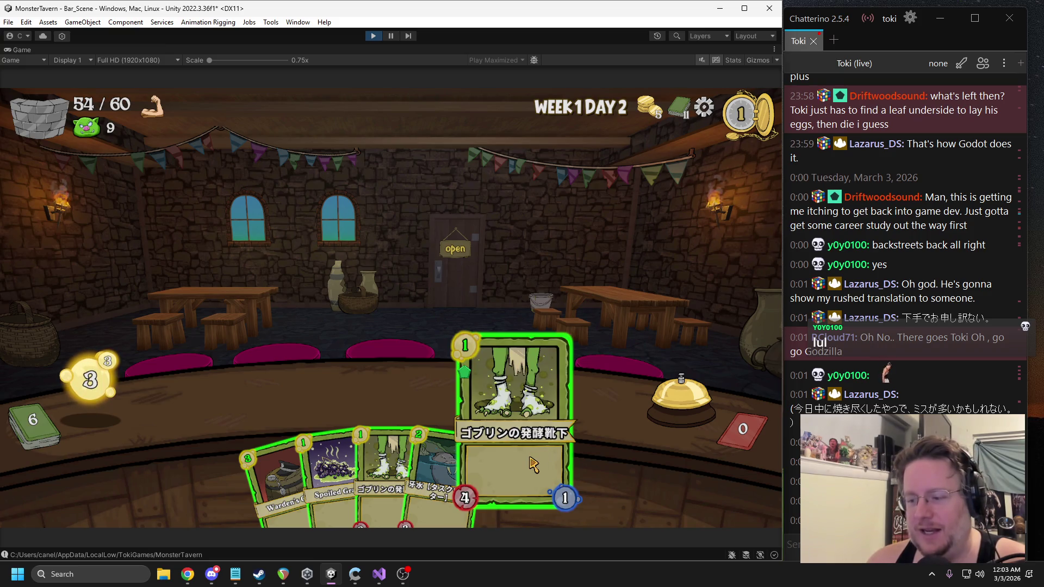
{"action": "key", "text": "Escape"}
{"action": "left_click", "coordinate": [298, 253]}
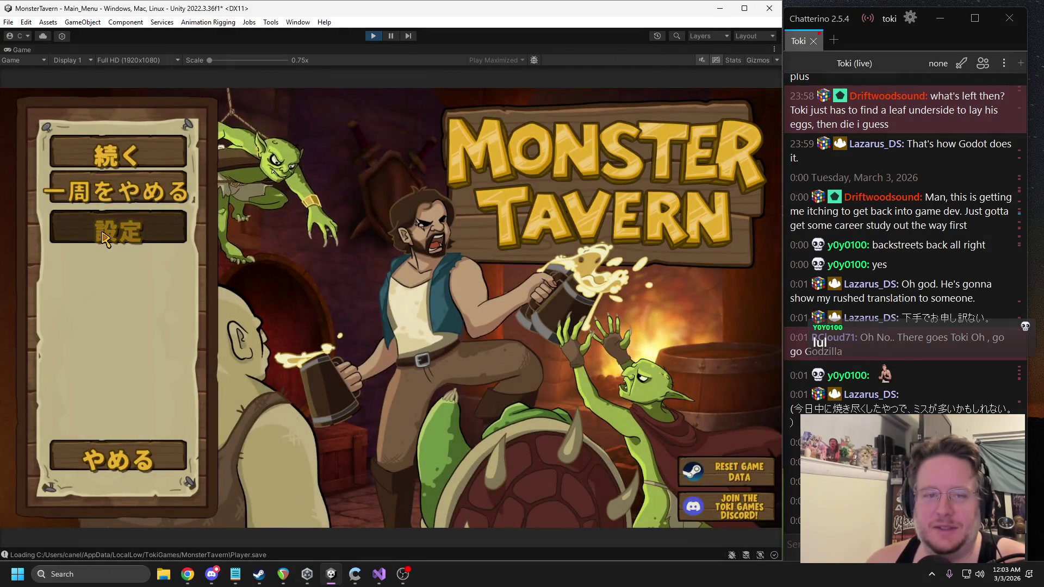
Switch the game's language setting from Japanese to English
{"action": "left_click", "coordinate": [182, 235]}
{"action": "left_click", "coordinate": [446, 186]}
{"action": "left_click", "coordinate": [429, 200]}
{"action": "left_click", "coordinate": [383, 473]}
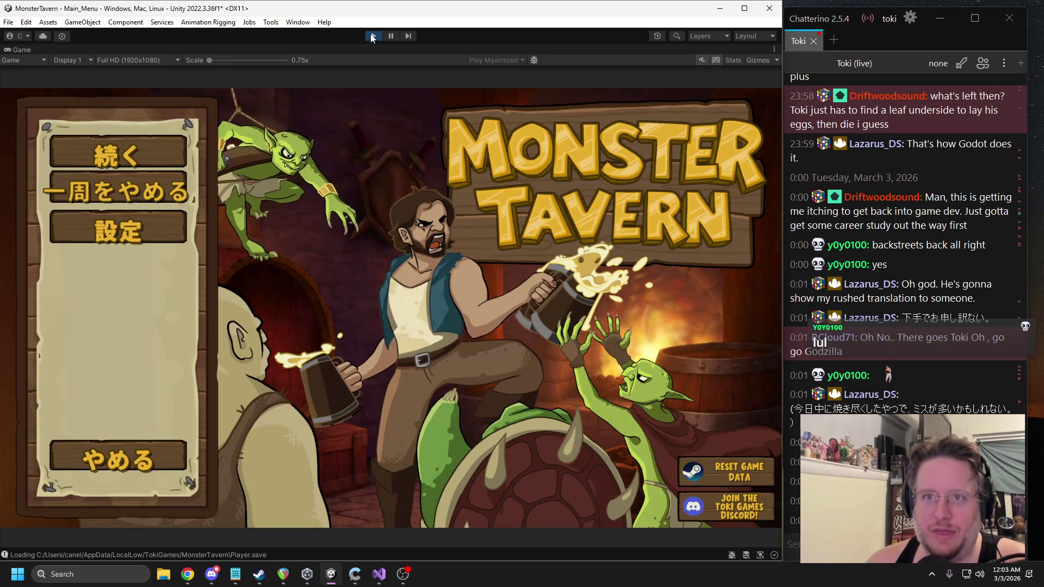
Restart Play mode and bring the Chrome Trello backlog board to the front
{"action": "left_click", "coordinate": [371, 35]}
{"action": "left_click", "coordinate": [371, 36]}
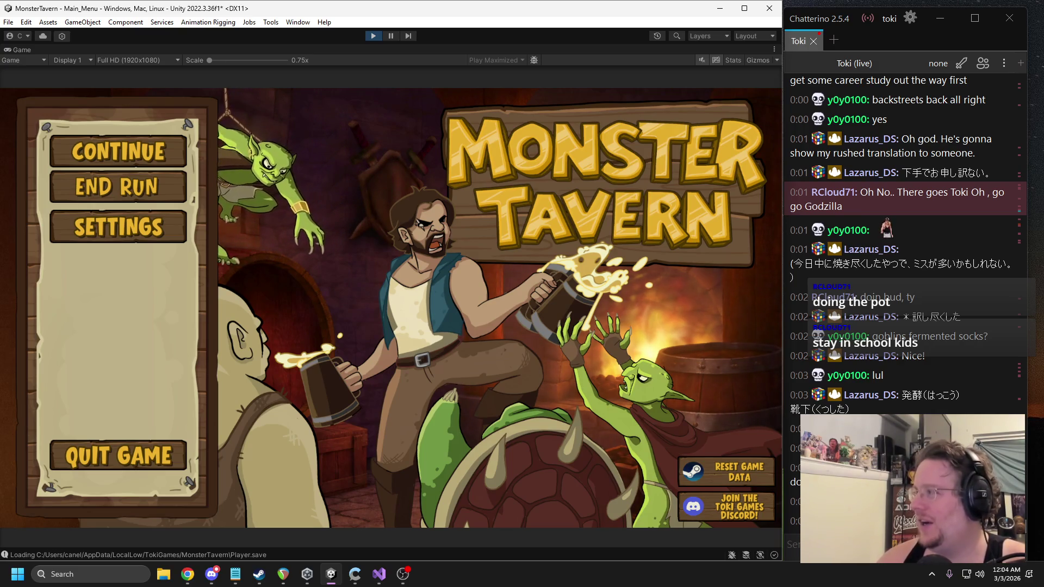
{"action": "key", "text": "alt+Tab"}
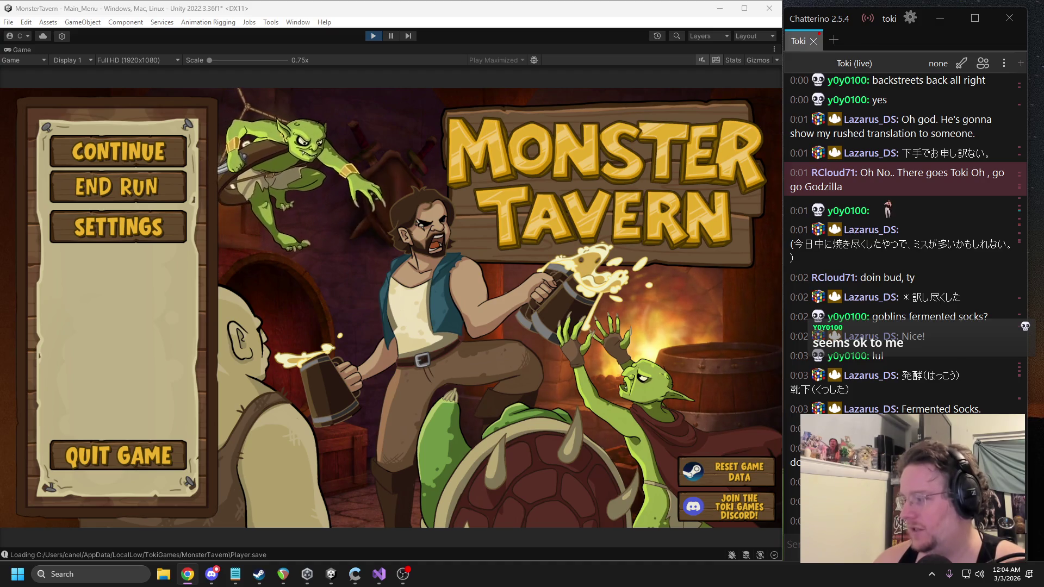
{"action": "key", "text": "alt+Tab"}
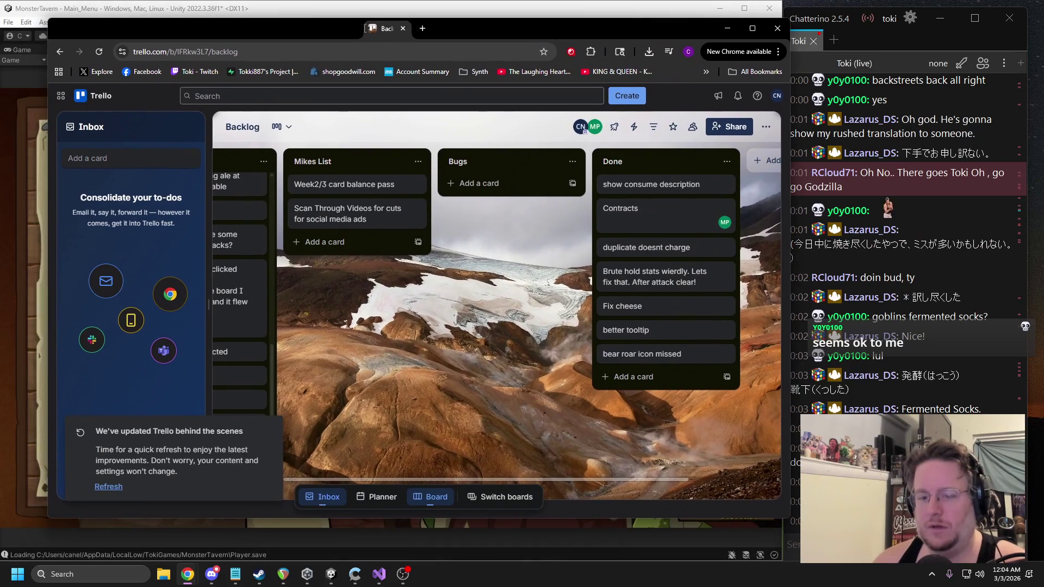
Reload Trello and move the Drag/drop attacks card from To Do to Done
{"action": "left_click_drag", "start_coordinate": [365, 28], "coordinate": [355, 29]}
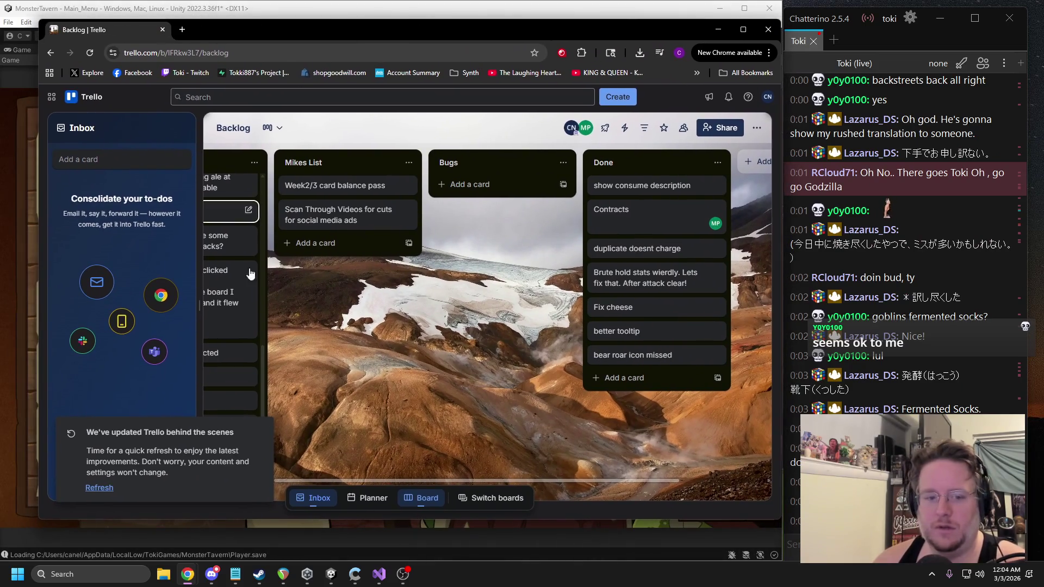
{"action": "left_click", "coordinate": [103, 488]}
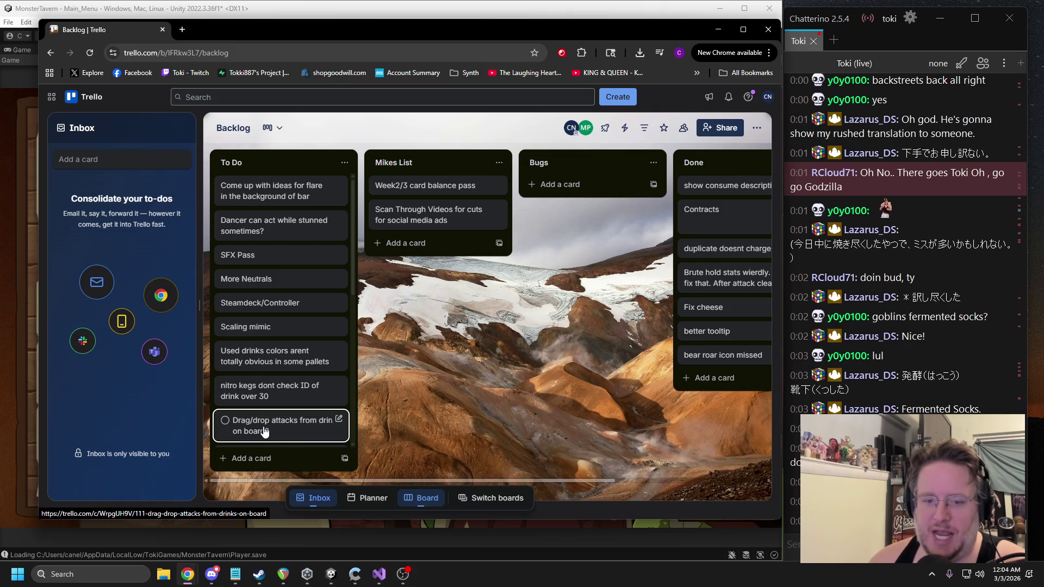
{"action": "mouse_move", "coordinate": [268, 431]}
{"action": "left_mouse_down"}
{"action": "mouse_move", "coordinate": [670, 386]}
{"action": "mouse_move", "coordinate": [650, 389]}
{"action": "left_mouse_up"}
{"action": "scroll", "coordinate": [274, 468], "scroll_direction": "left", "scroll_amount": 2}
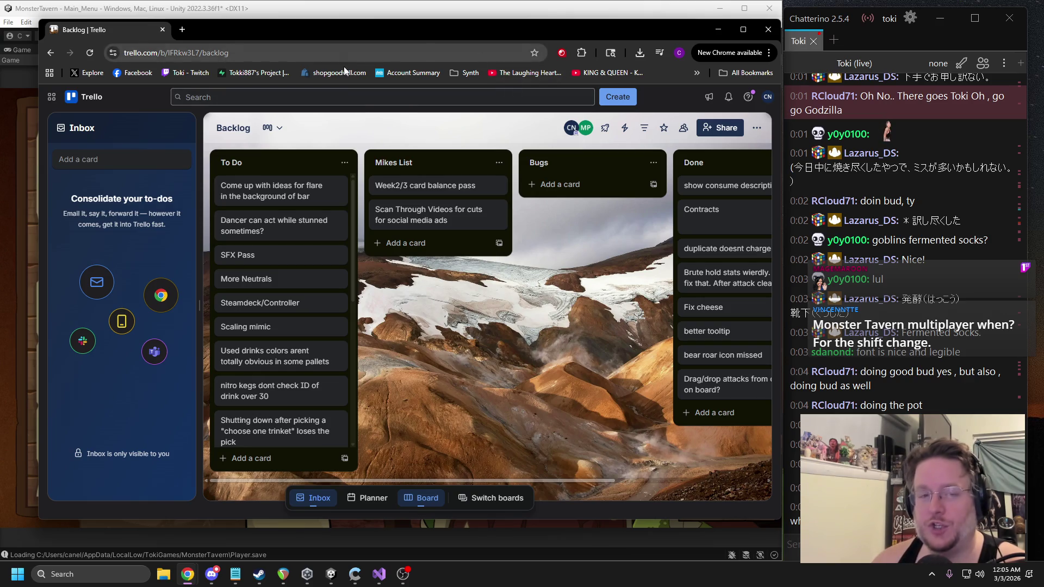
Widen the browser window and move the better tooltip card to the bottom of Done
{"action": "key", "text": "alt+Tab"}
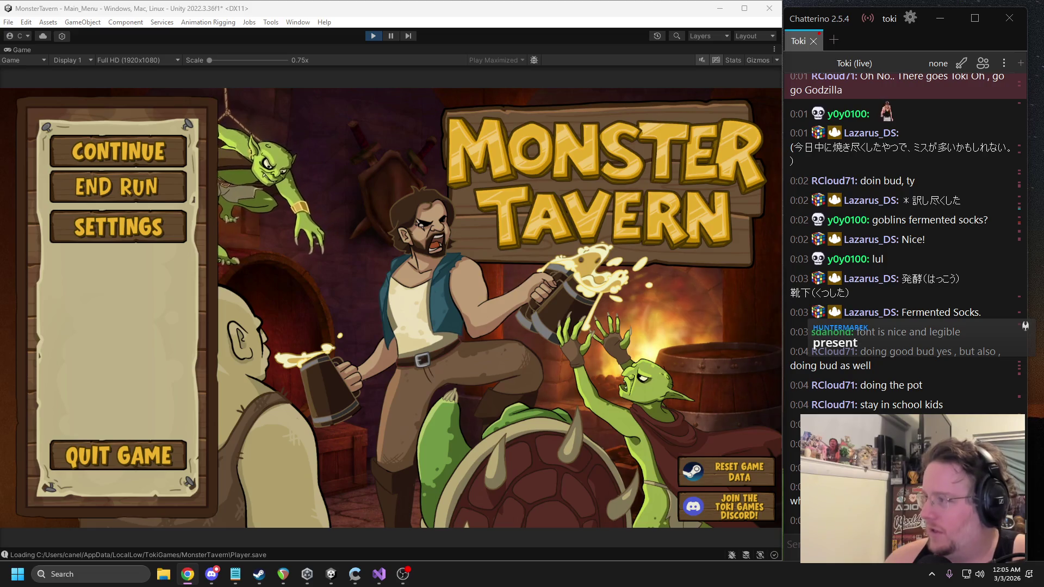
{"action": "key", "text": "alt+Tab"}
{"action": "left_click_drag", "start_coordinate": [273, 83], "coordinate": [172, 44]}
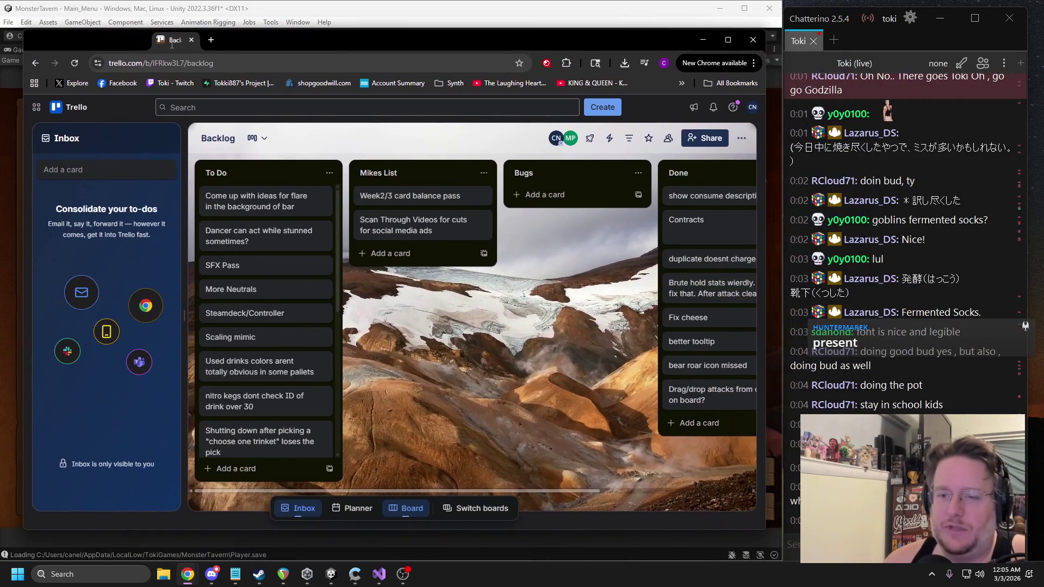
{"action": "left_click_drag", "start_coordinate": [766, 212], "coordinate": [803, 218]}
{"action": "mouse_move", "coordinate": [707, 347]}
{"action": "left_mouse_down"}
{"action": "mouse_move", "coordinate": [312, 451]}
{"action": "mouse_move", "coordinate": [256, 416]}
{"action": "mouse_move", "coordinate": [260, 439]}
{"action": "left_mouse_up"}
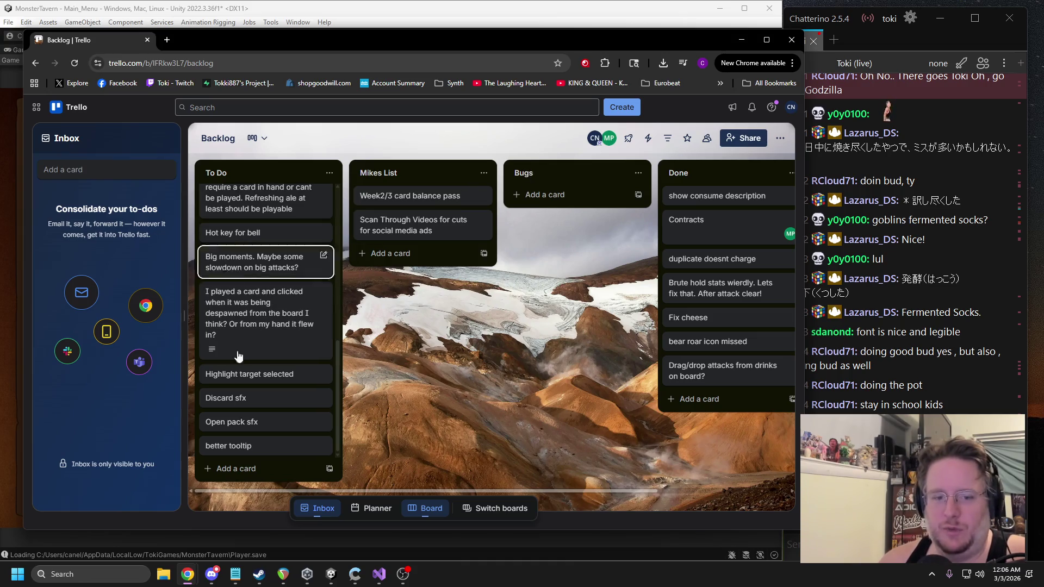
{"action": "mouse_move", "coordinate": [246, 457]}
{"action": "left_mouse_down"}
{"action": "mouse_move", "coordinate": [687, 391]}
{"action": "mouse_move", "coordinate": [712, 402]}
{"action": "mouse_move", "coordinate": [607, 413]}
{"action": "left_mouse_up"}
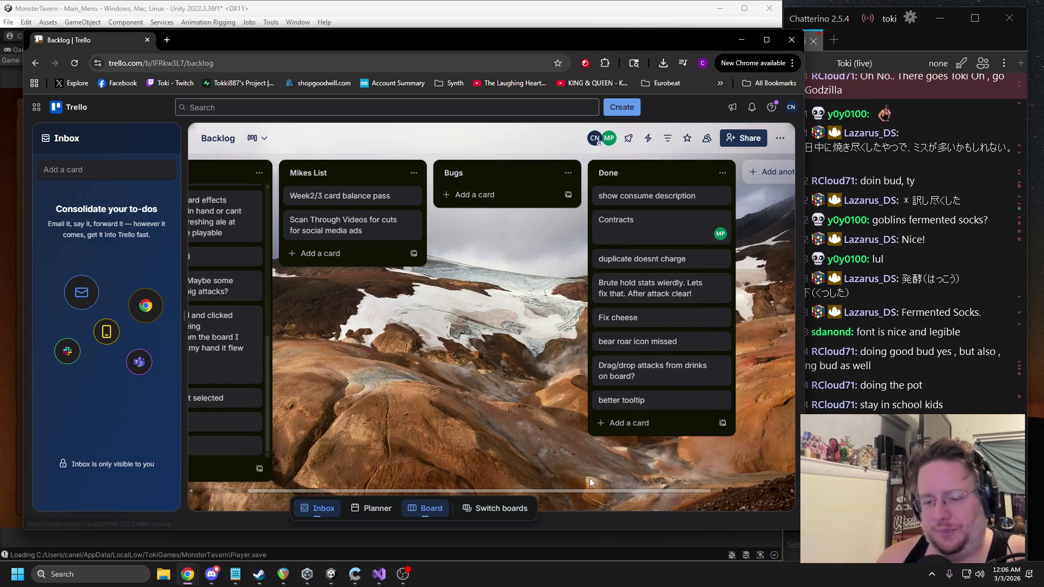
{"action": "left_click_drag", "start_coordinate": [580, 490], "coordinate": [510, 492]}
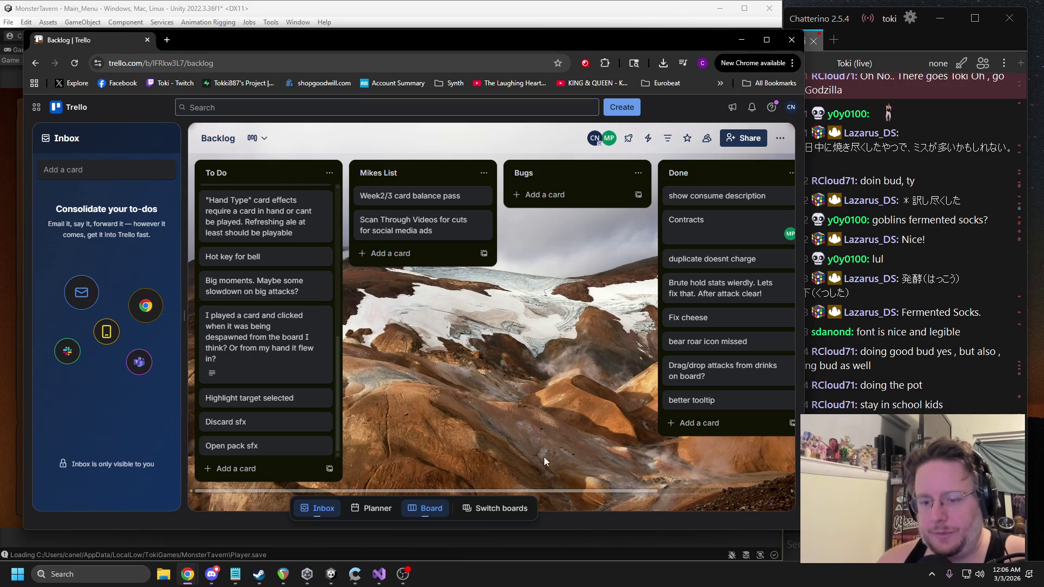
{"action": "left_click_drag", "start_coordinate": [546, 491], "coordinate": [650, 491]}
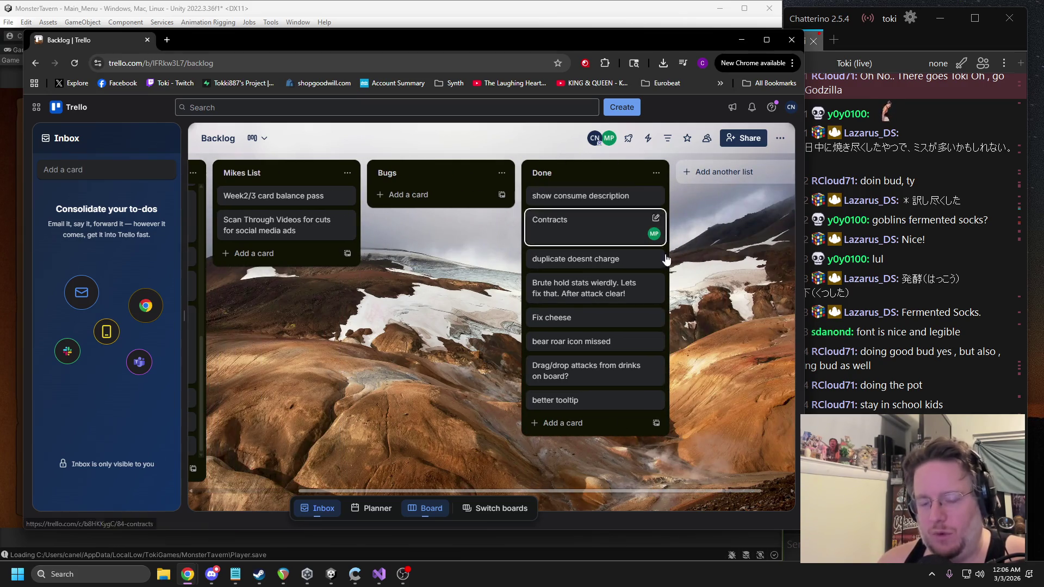
Archive the show consume description card from the Done list
{"action": "right_click", "coordinate": [581, 227]}
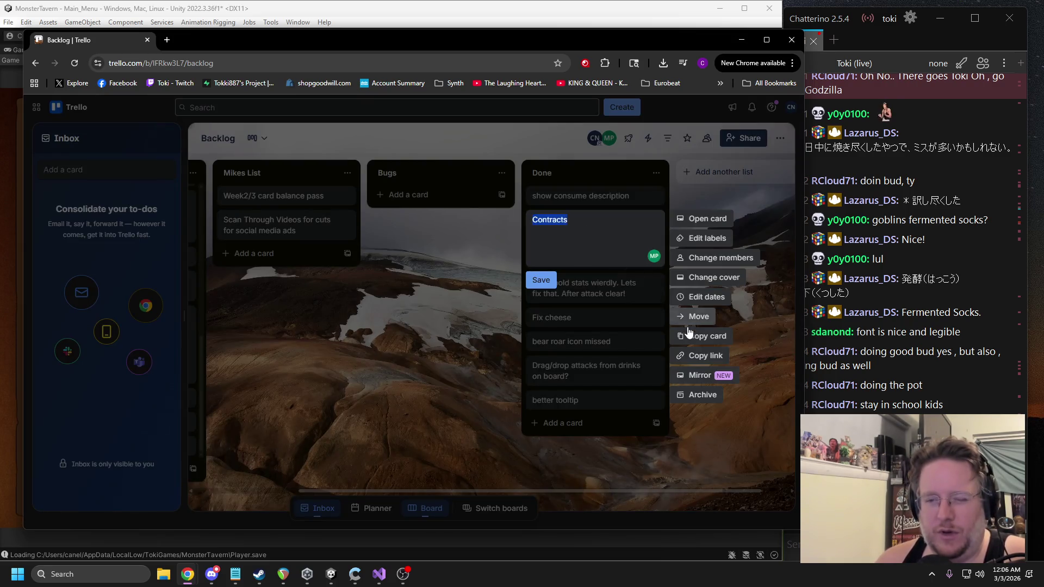
{"action": "key", "text": "Escape"}
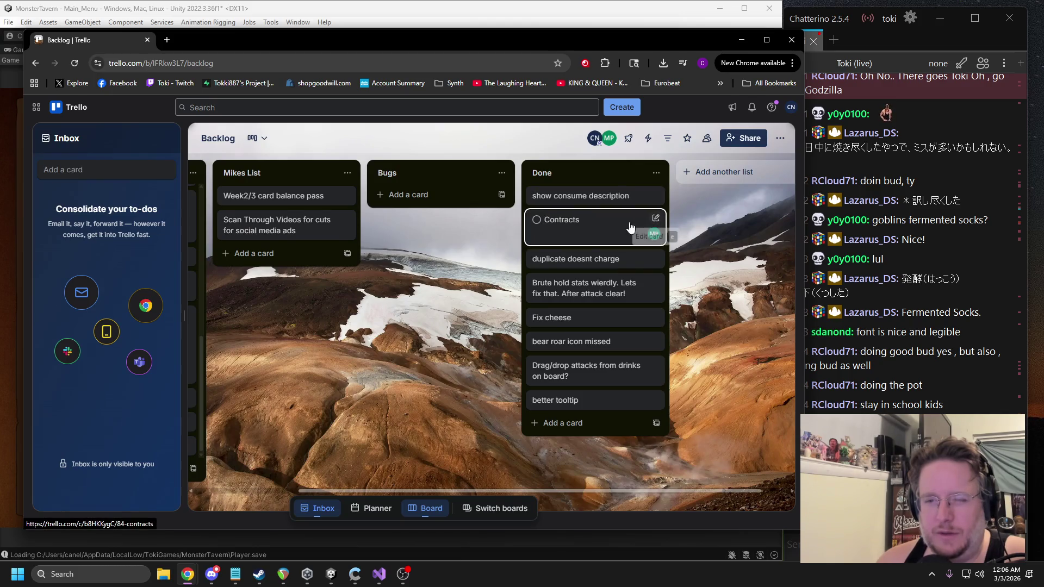
{"action": "right_click", "coordinate": [567, 257]}
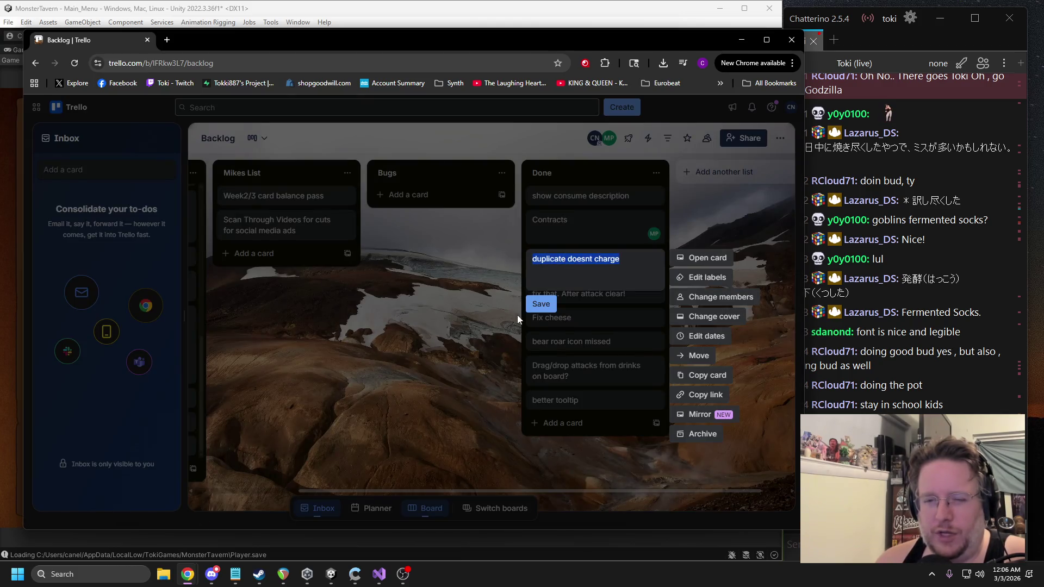
{"action": "left_click", "coordinate": [472, 307]}
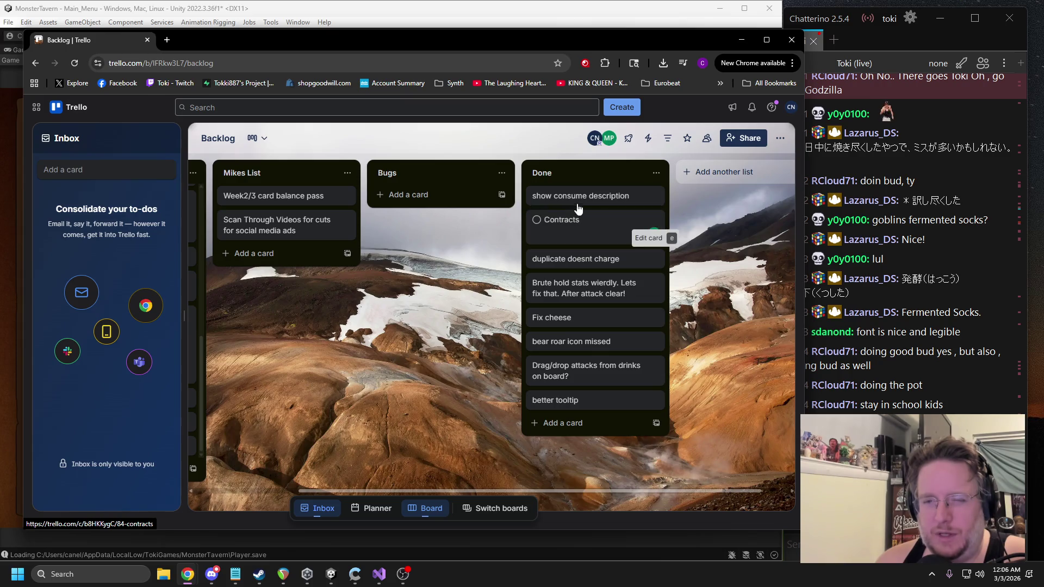
{"action": "right_click", "coordinate": [536, 200]}
{"action": "left_click", "coordinate": [536, 199]}
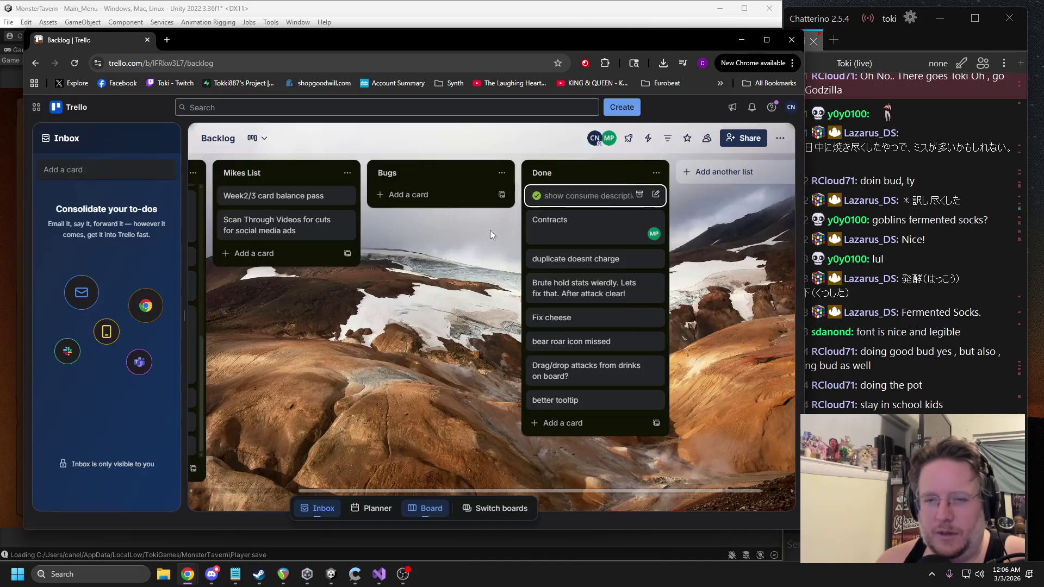
{"action": "left_click", "coordinate": [537, 199]}
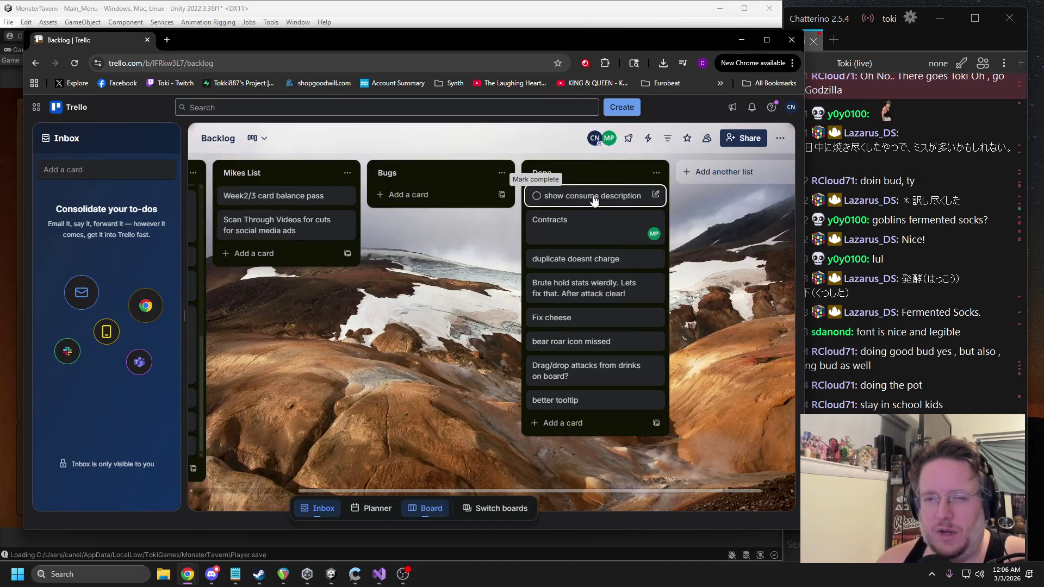
{"action": "left_click", "coordinate": [654, 196]}
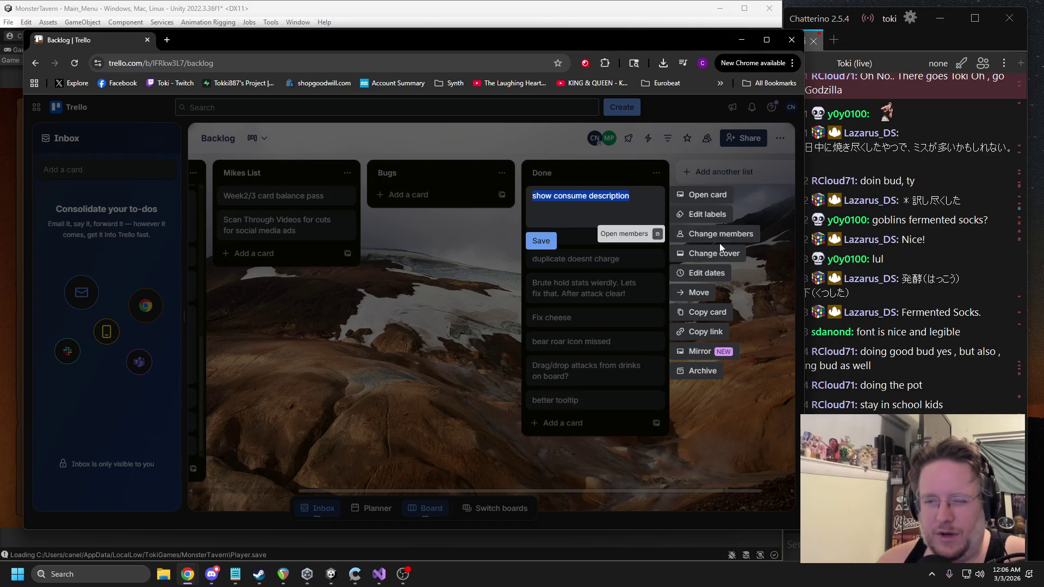
{"action": "left_click", "coordinate": [699, 370]}
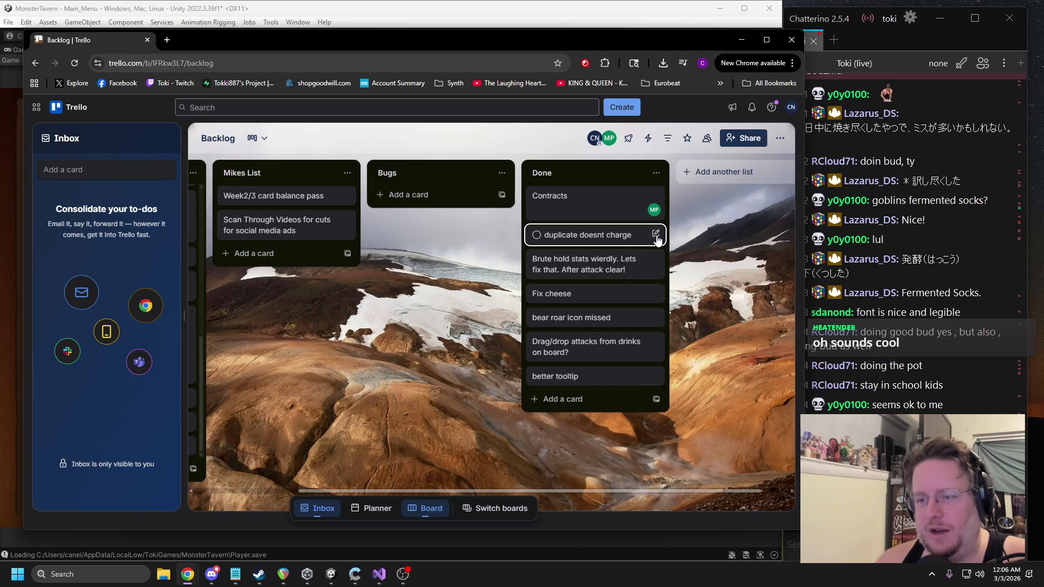
Archive the duplicate doesnt charge, Contracts, Brute hold stats and Fix cheese cards
{"action": "left_click", "coordinate": [656, 235]}
{"action": "left_click", "coordinate": [699, 409]}
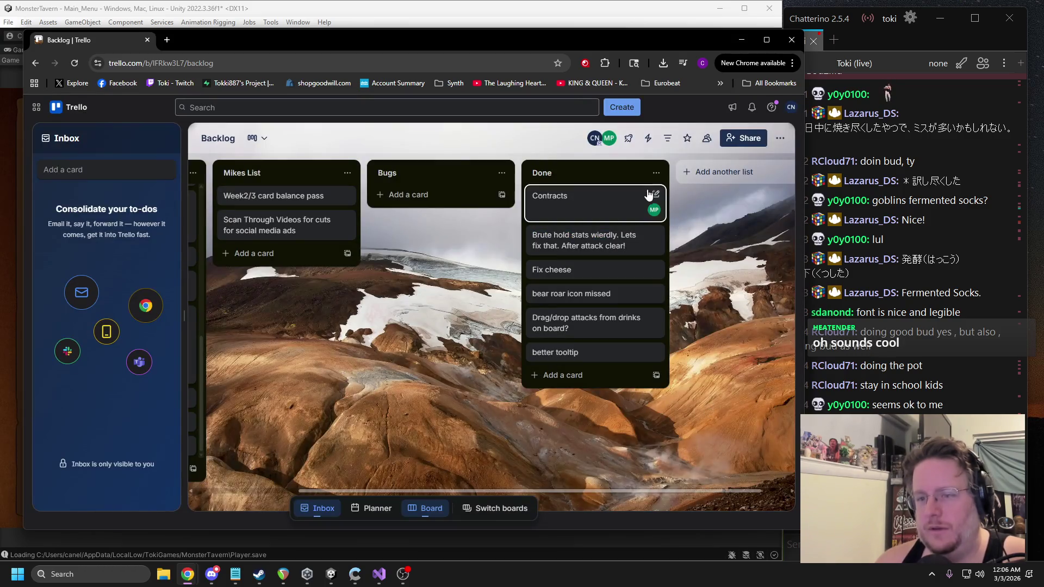
{"action": "left_click", "coordinate": [653, 195]}
{"action": "left_click", "coordinate": [699, 369]}
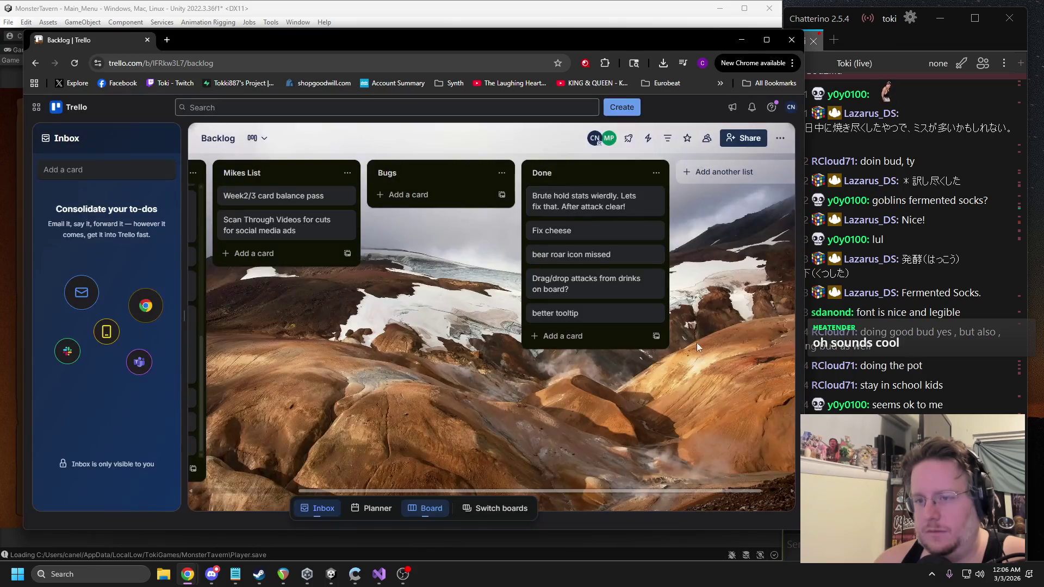
{"action": "left_click", "coordinate": [658, 199]}
{"action": "left_click", "coordinate": [700, 370]}
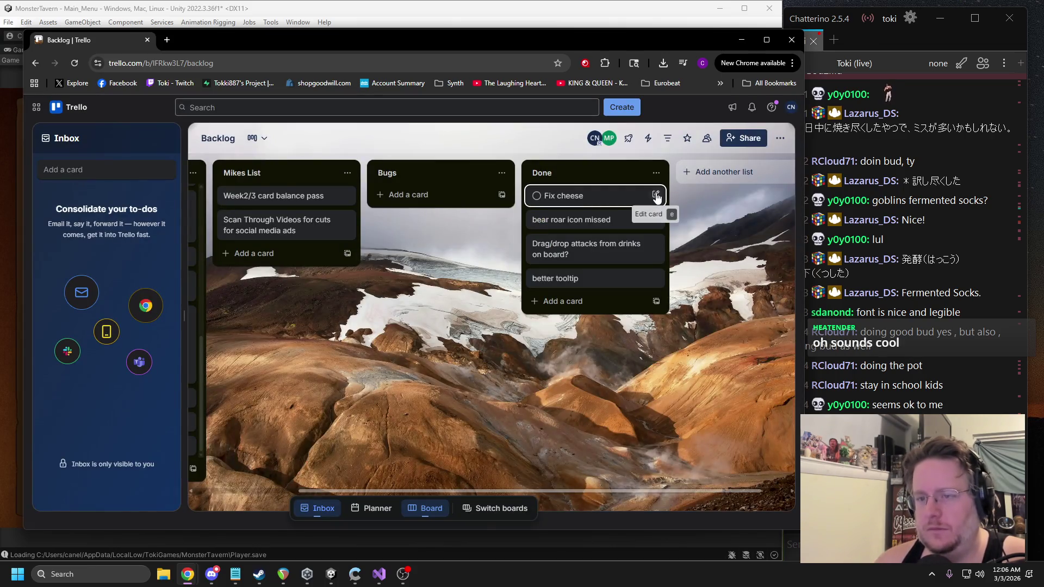
{"action": "left_click", "coordinate": [656, 195]}
{"action": "left_click", "coordinate": [700, 369]}
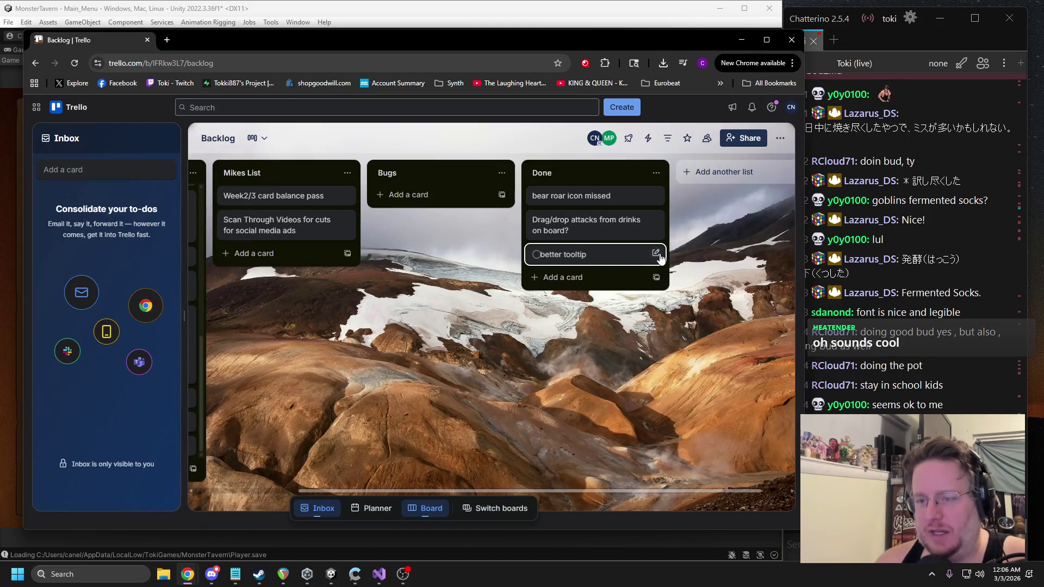
Archive better tooltip, Drag/drop attacks from drinks and bear roar icon missed, then minimize Chrome
{"action": "left_click", "coordinate": [656, 254]}
{"action": "left_click", "coordinate": [700, 429]}
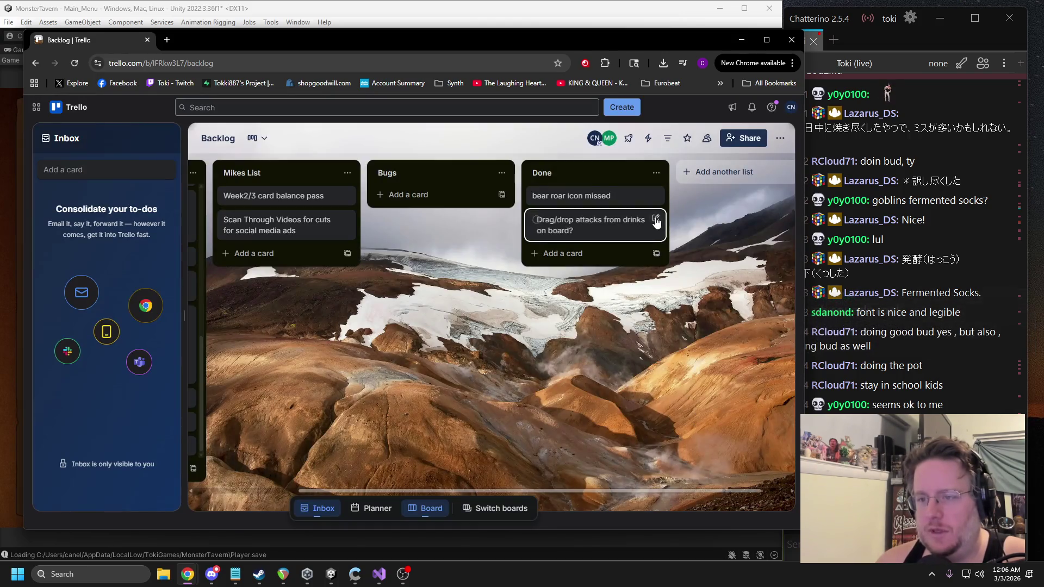
{"action": "left_click", "coordinate": [656, 219]}
{"action": "left_click", "coordinate": [699, 395]}
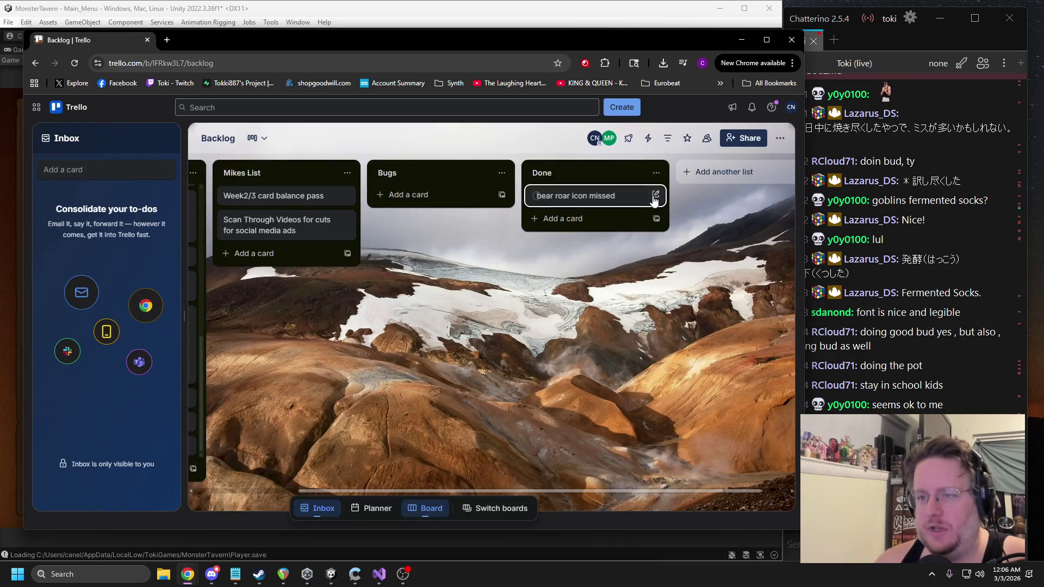
{"action": "left_click", "coordinate": [655, 195]}
{"action": "left_click", "coordinate": [700, 368]}
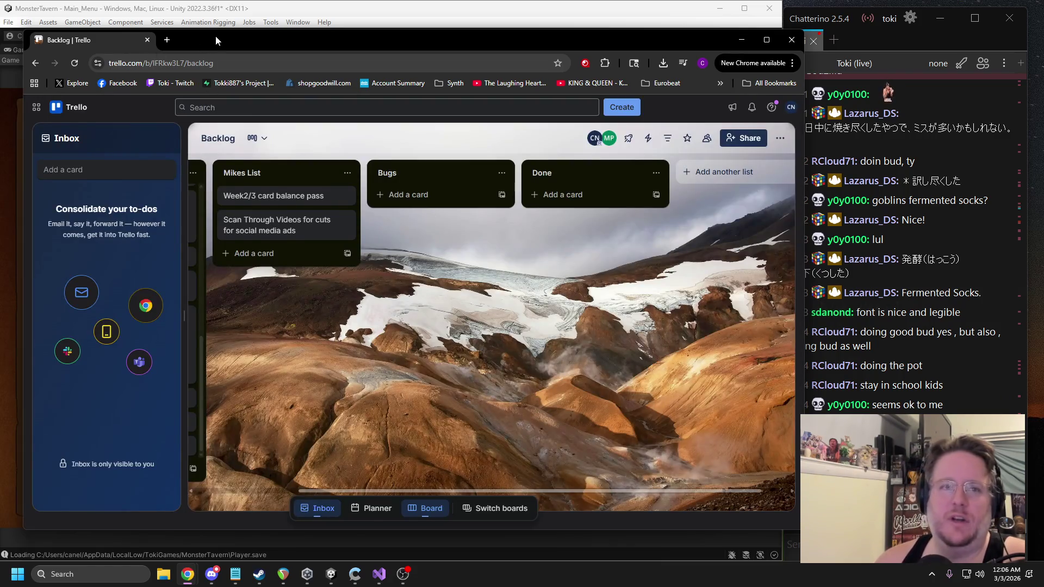
{"action": "key", "text": "super+Down"}
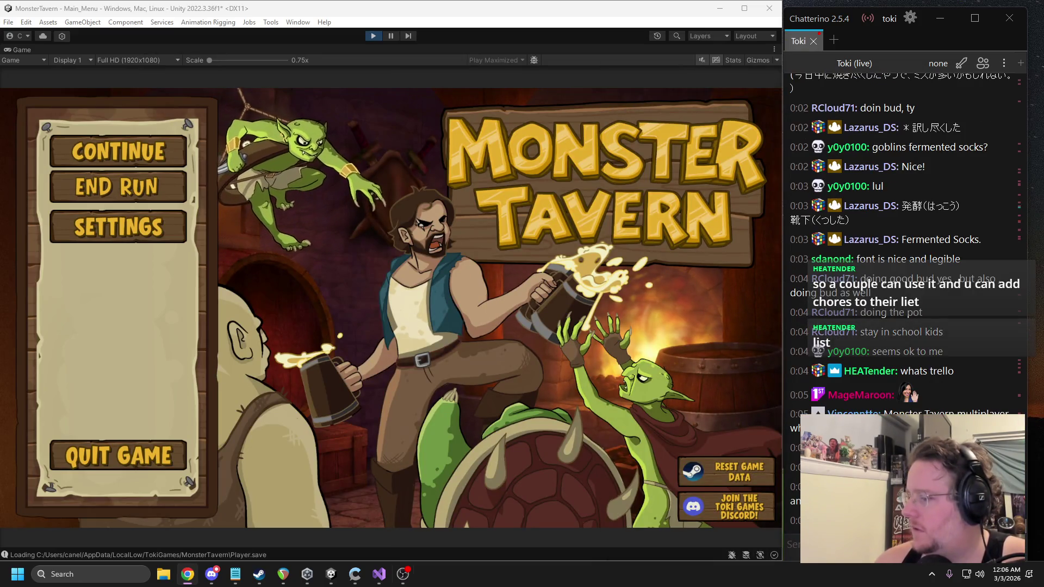
Continue the saved run and ring the bell to end the turn
{"action": "left_click", "coordinate": [256, 172]}
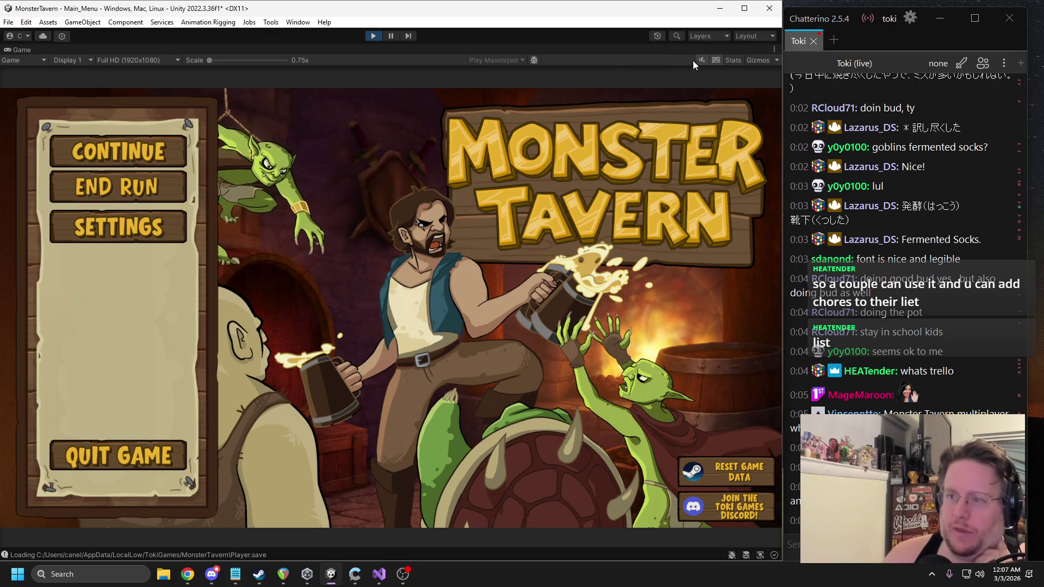
{"action": "left_click", "coordinate": [118, 151]}
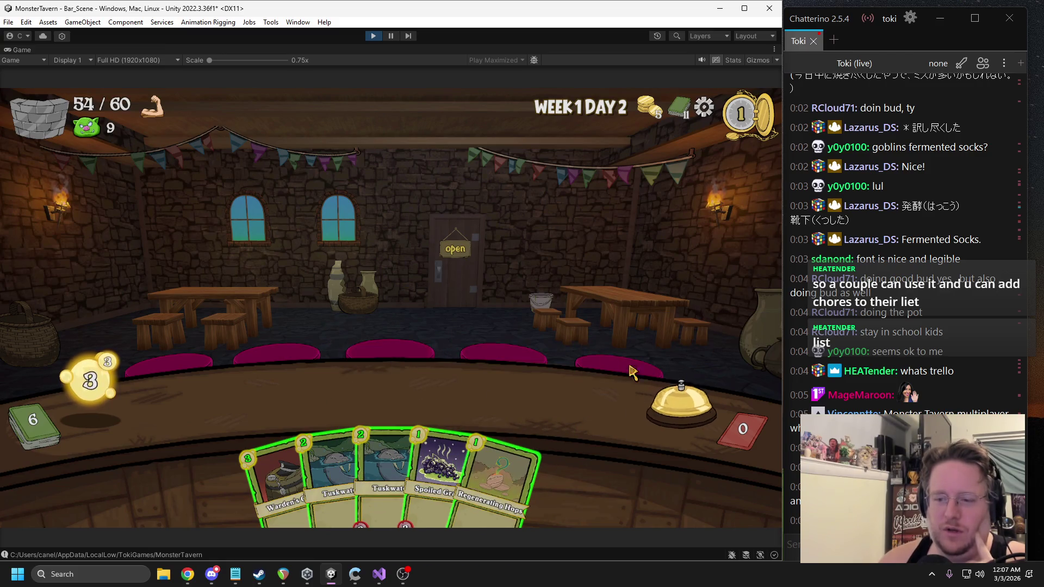
{"action": "left_click", "coordinate": [653, 380]}
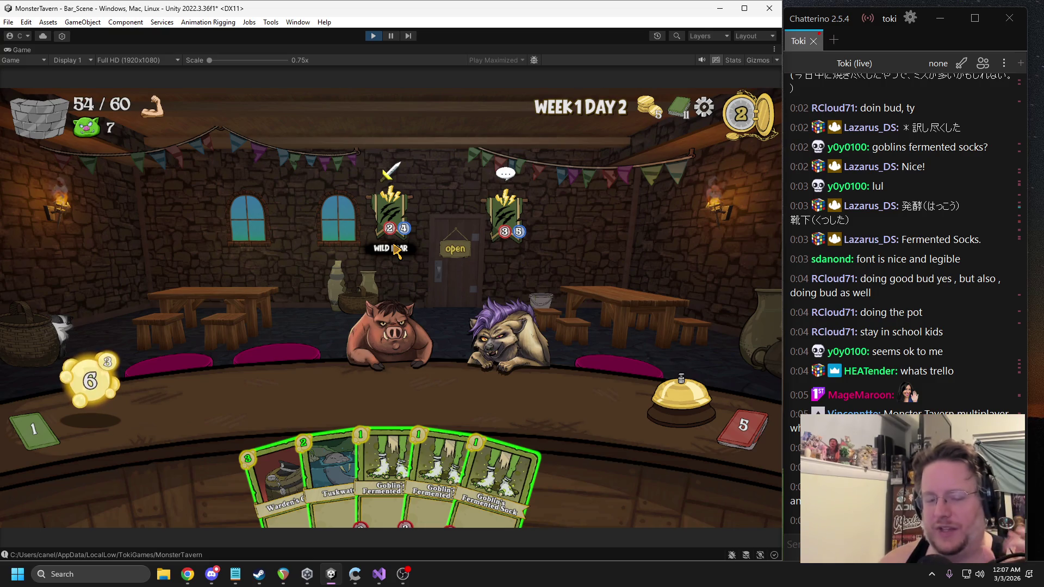
Serve the Goblin's Fermented Sock drinks onto the bar, then bring Trello back up
{"action": "mouse_move", "coordinate": [407, 343]}
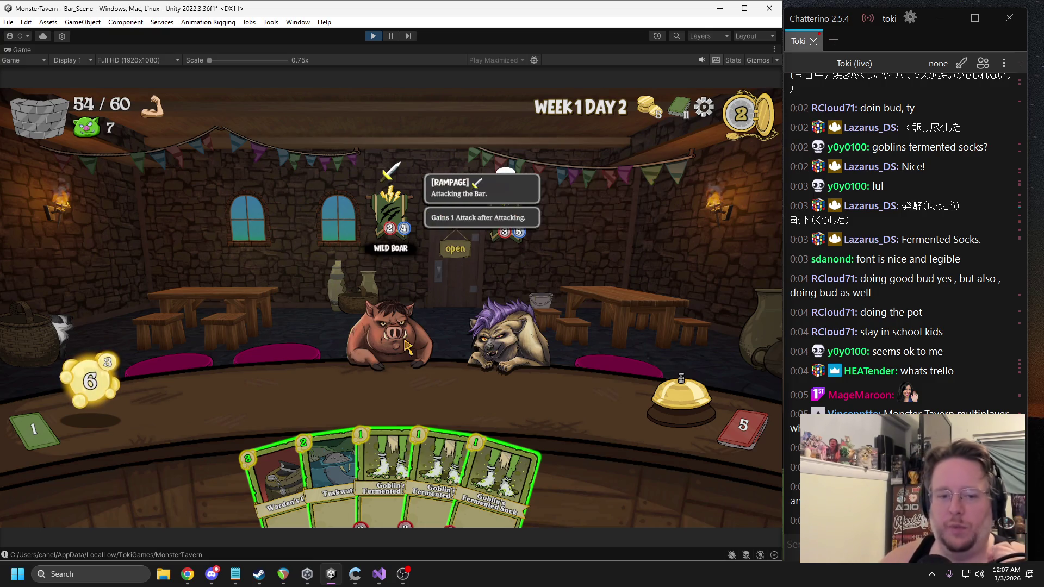
{"action": "mouse_move", "coordinate": [359, 434]}
{"action": "left_mouse_down"}
{"action": "mouse_move", "coordinate": [347, 405]}
{"action": "mouse_move", "coordinate": [294, 419]}
{"action": "mouse_move", "coordinate": [261, 405]}
{"action": "left_mouse_up"}
{"action": "left_click_drag", "start_coordinate": [467, 462], "coordinate": [397, 397]}
{"action": "mouse_move", "coordinate": [405, 179]}
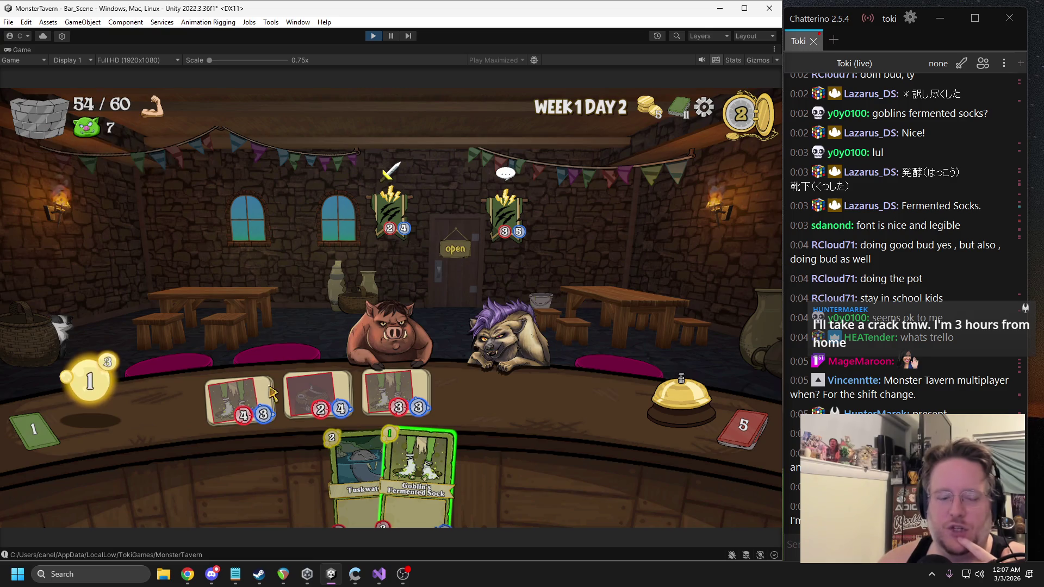
{"action": "key", "text": "alt+Tab"}
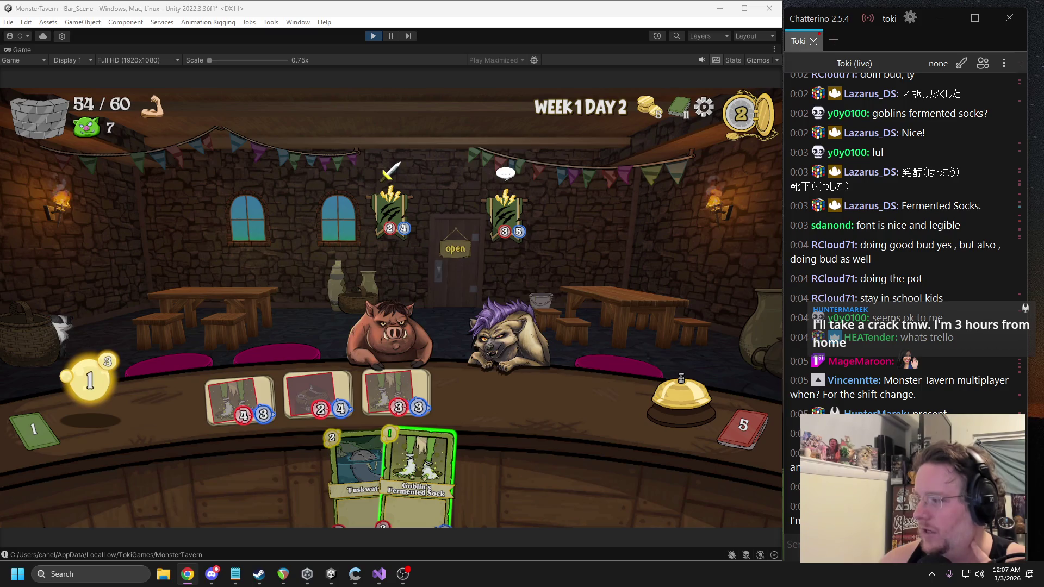
{"action": "left_click", "coordinate": [186, 573]}
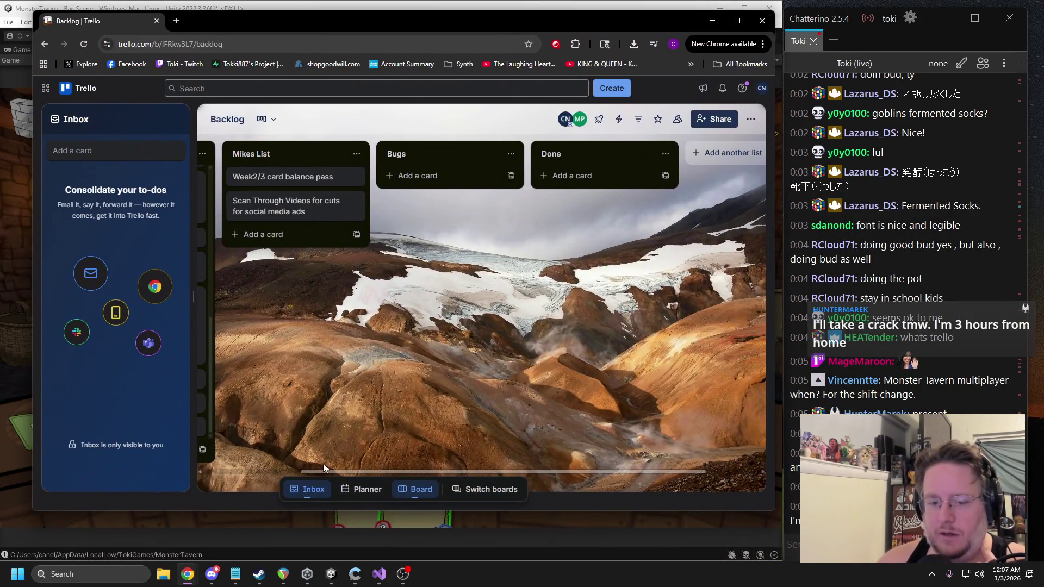
Add a 'Display difficulty during run' card to the To Do list and return to the game
{"action": "left_click_drag", "start_coordinate": [323, 464], "coordinate": [246, 465]}
{"action": "left_click", "coordinate": [245, 449]}
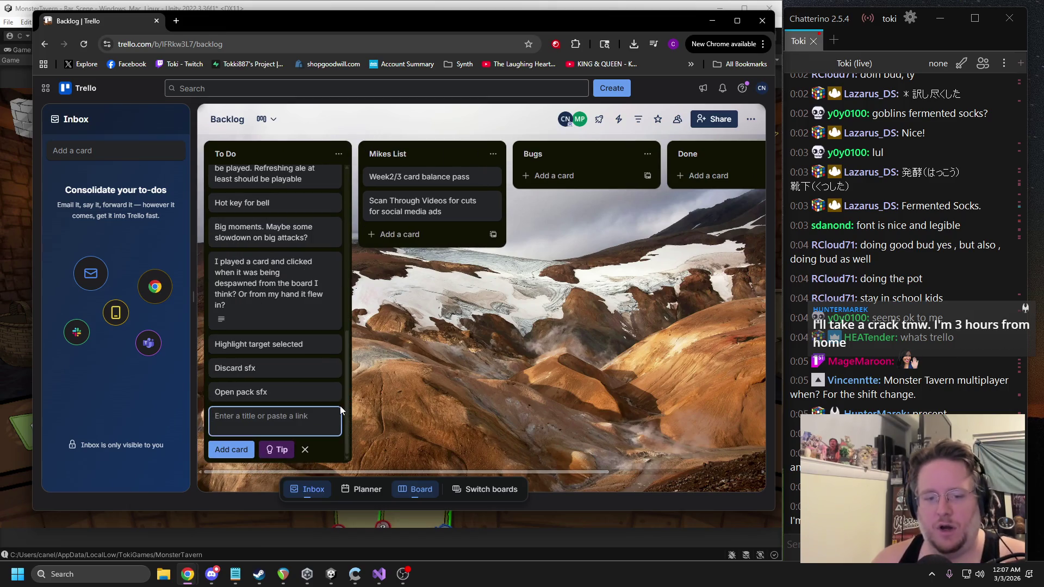
{"action": "type", "text": "Displa"}
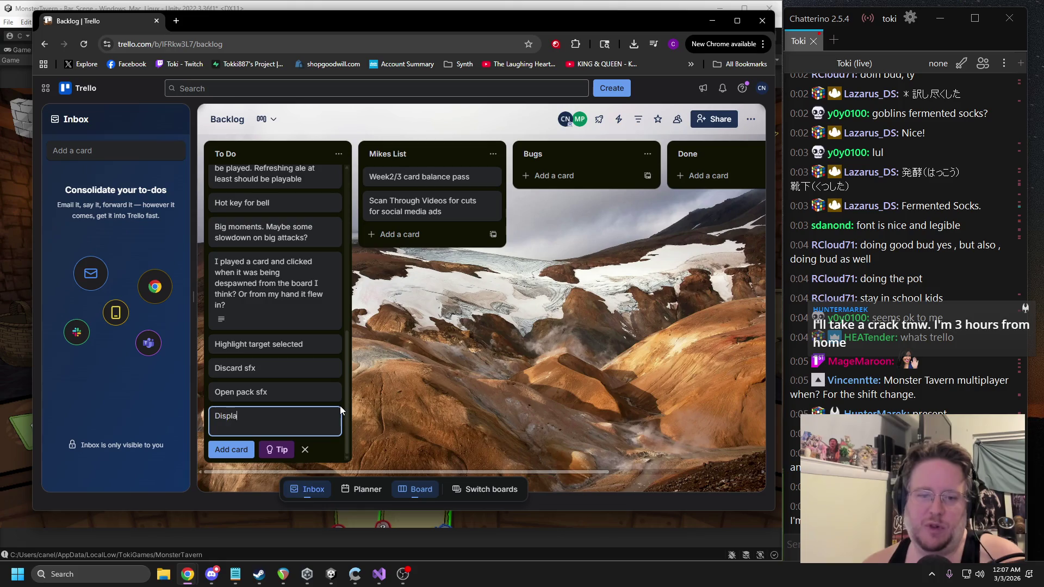
{"action": "type", "text": "y difficulty during run"}
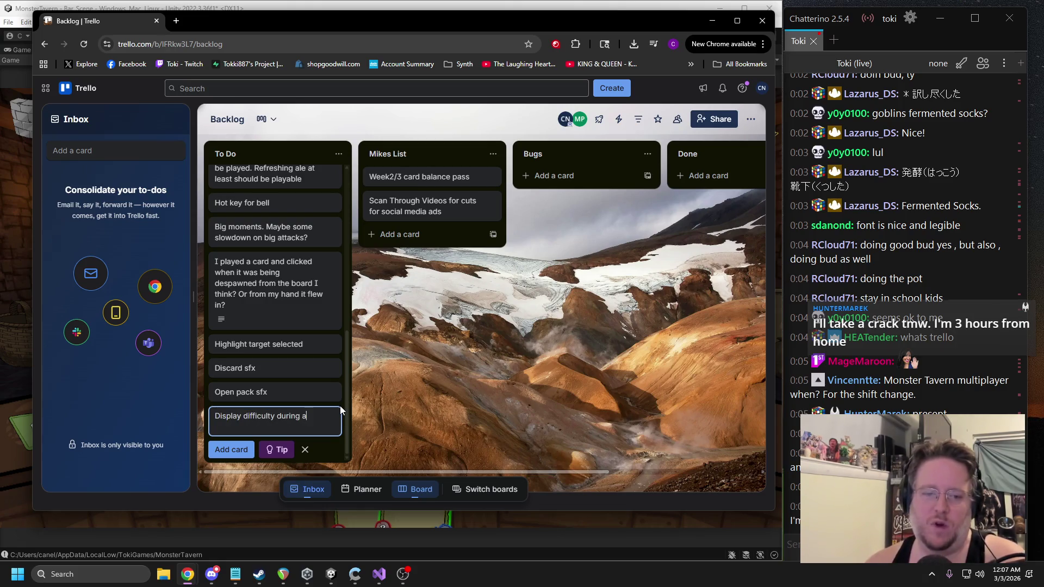
{"action": "left_click", "coordinate": [231, 449]}
{"action": "key", "text": "alt+Tab"}
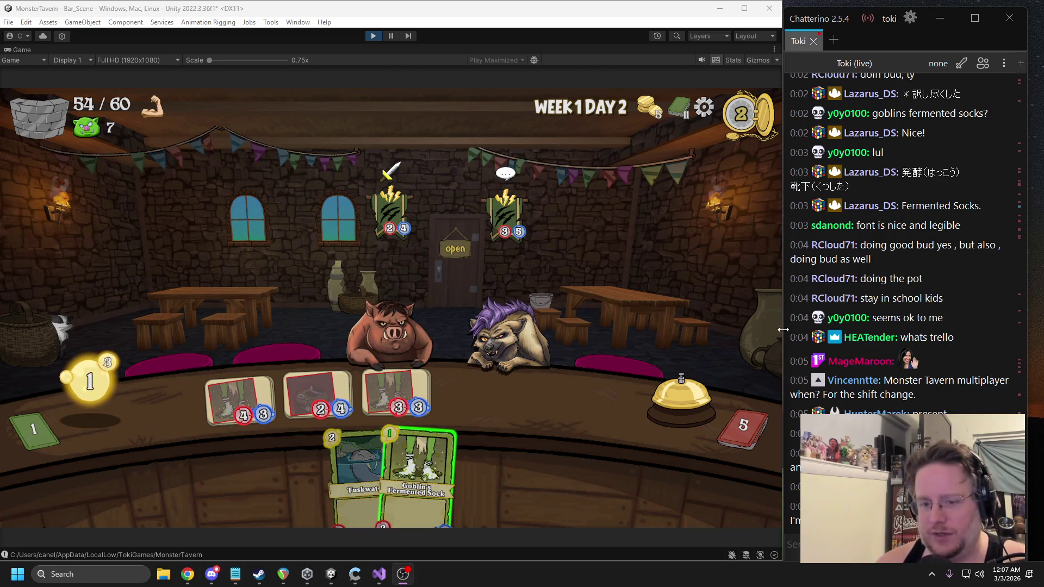
Ring the bell to end the turn and aim a drink's effect at the Wild Boar
{"action": "left_click", "coordinate": [651, 396]}
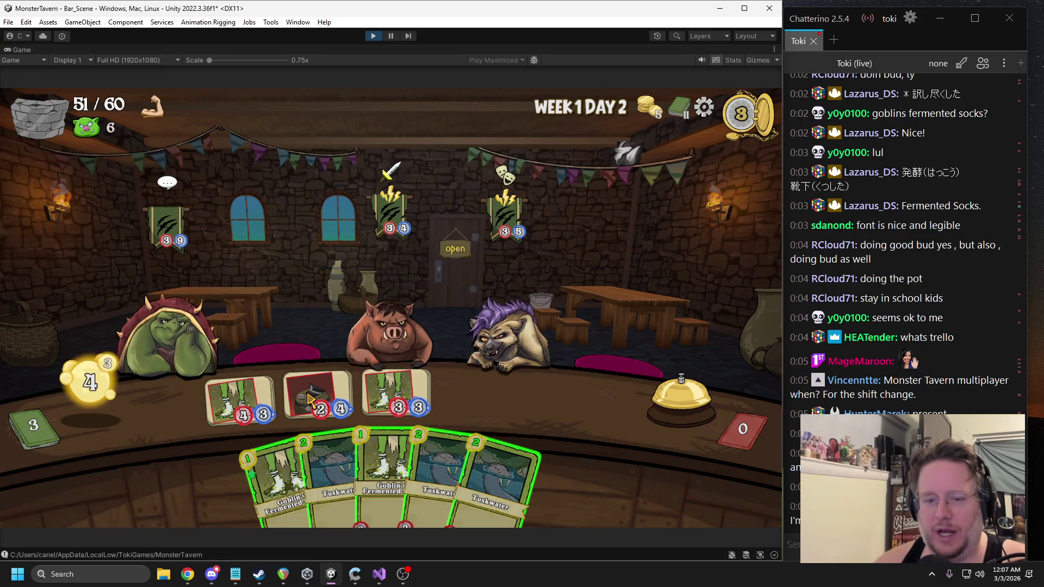
{"action": "mouse_move", "coordinate": [314, 331]}
{"action": "left_mouse_down"}
{"action": "mouse_move", "coordinate": [409, 287]}
{"action": "mouse_move", "coordinate": [403, 293]}
{"action": "mouse_move", "coordinate": [489, 296]}
{"action": "mouse_move", "coordinate": [185, 321]}
{"action": "mouse_move", "coordinate": [351, 326]}
{"action": "left_mouse_up"}
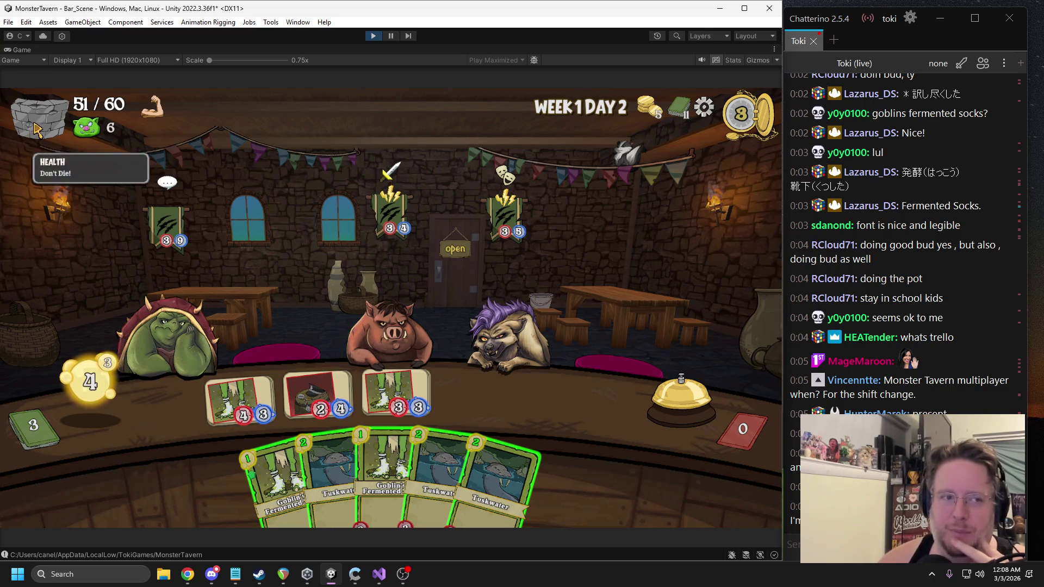
{"action": "mouse_move", "coordinate": [158, 108]}
{"action": "mouse_move", "coordinate": [112, 137]}
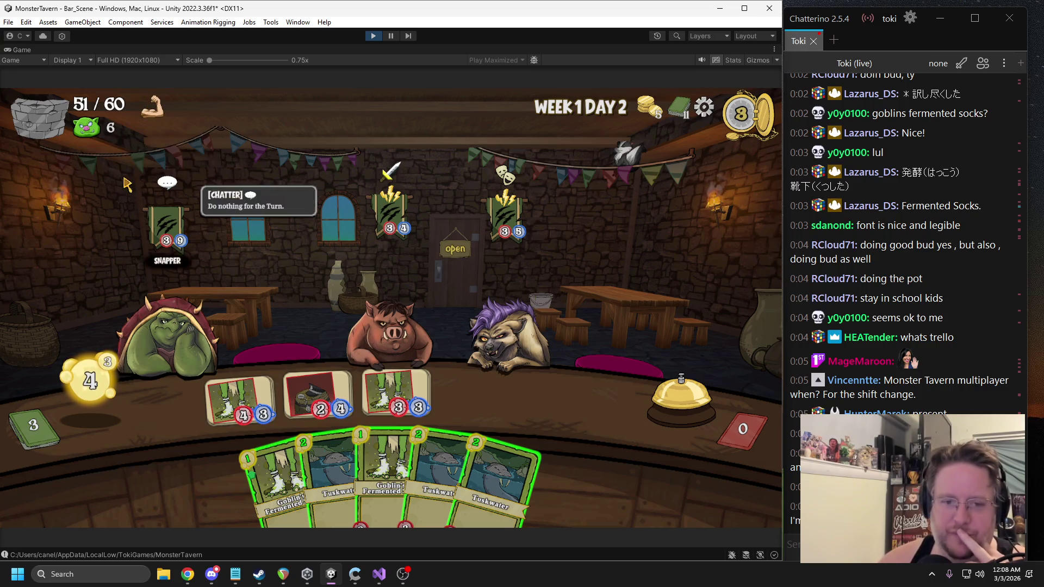
{"action": "mouse_move", "coordinate": [392, 189]}
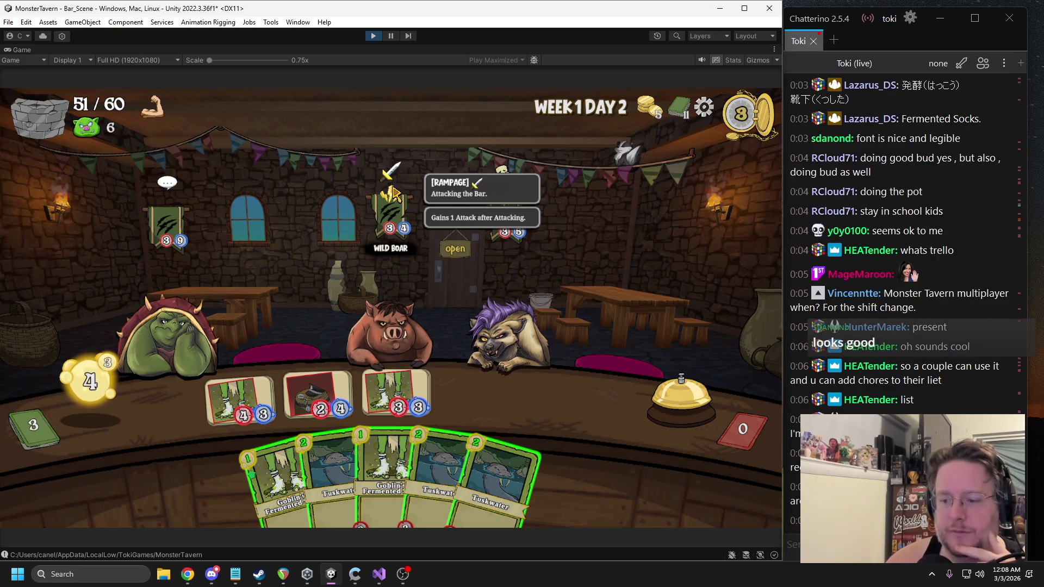
{"action": "mouse_move", "coordinate": [512, 220]}
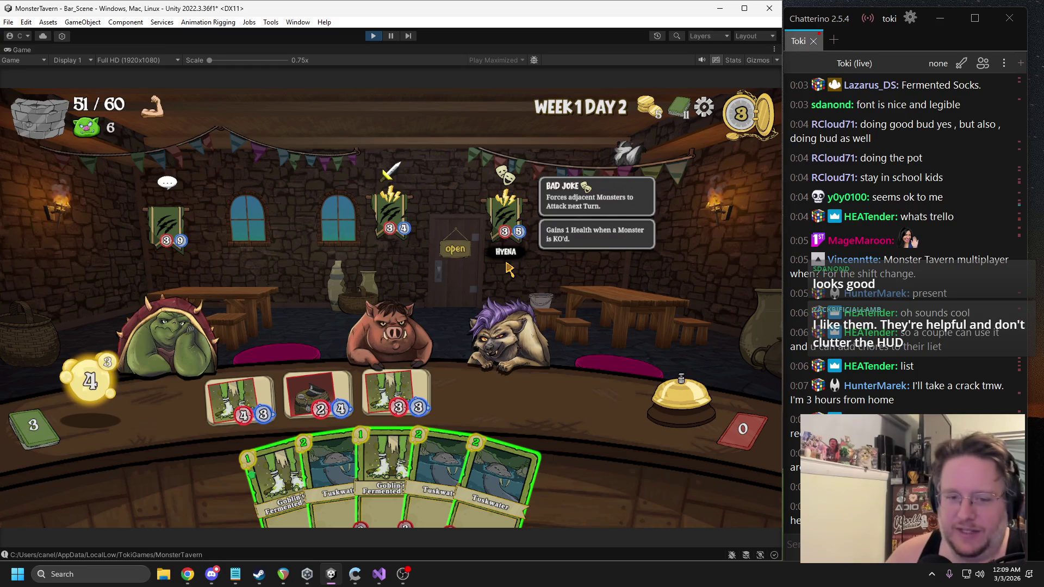
{"action": "mouse_move", "coordinate": [319, 405]}
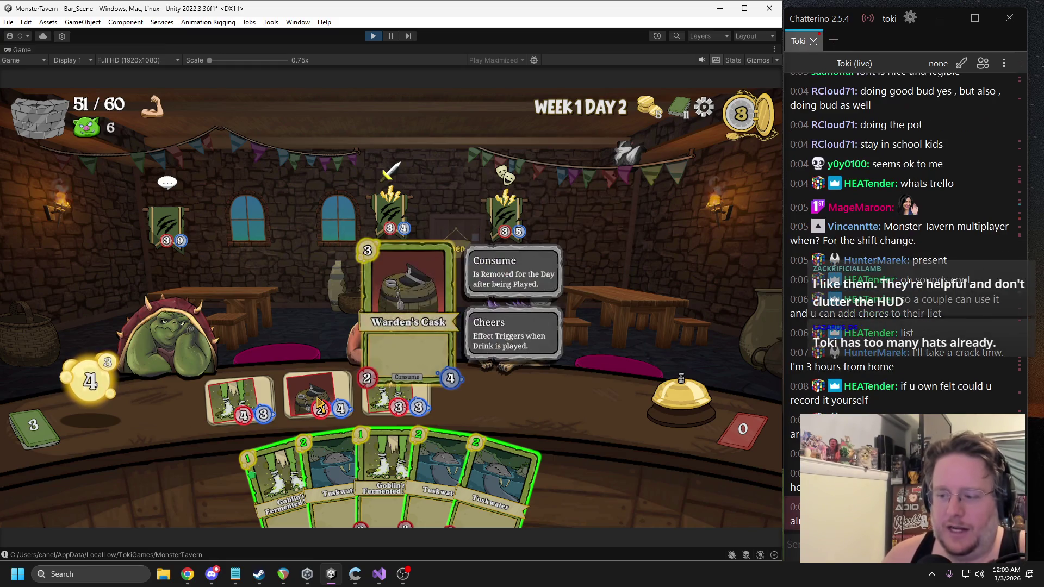
{"action": "mouse_move", "coordinate": [521, 234]}
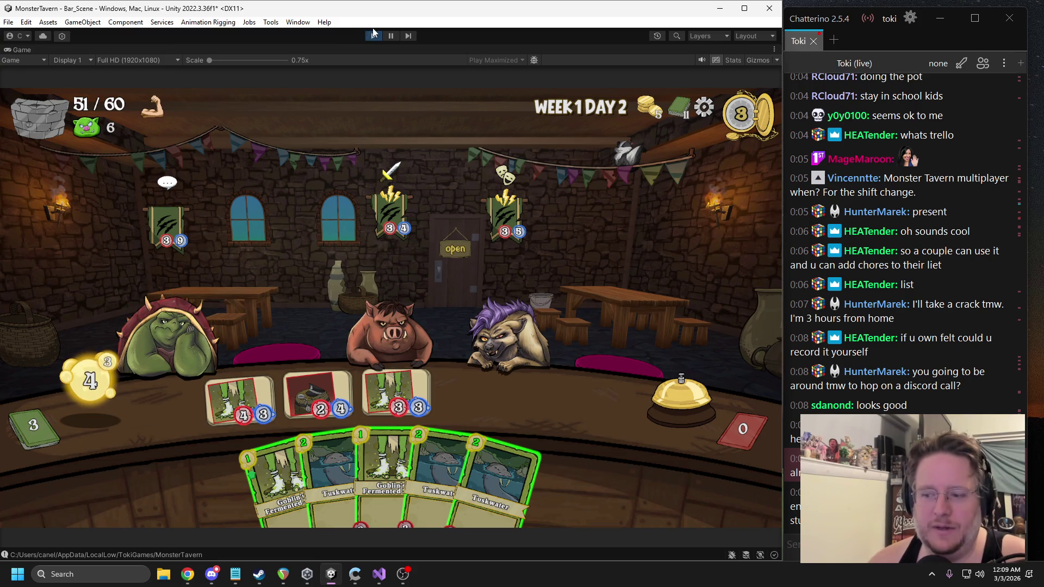
Restart play mode, start a new run ending the old one, then stop the game
{"action": "left_click", "coordinate": [372, 35]}
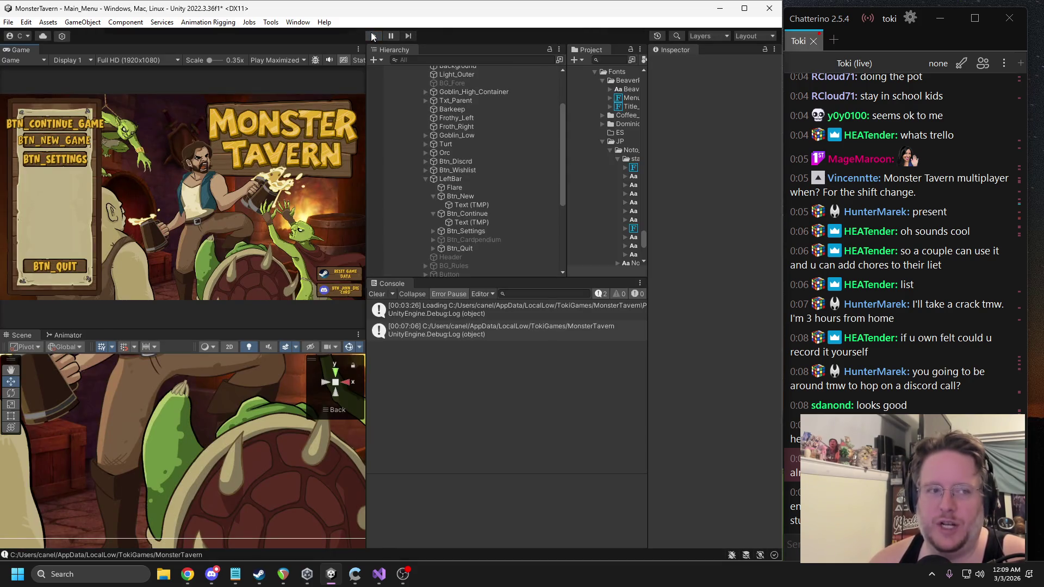
{"action": "left_click", "coordinate": [373, 36]}
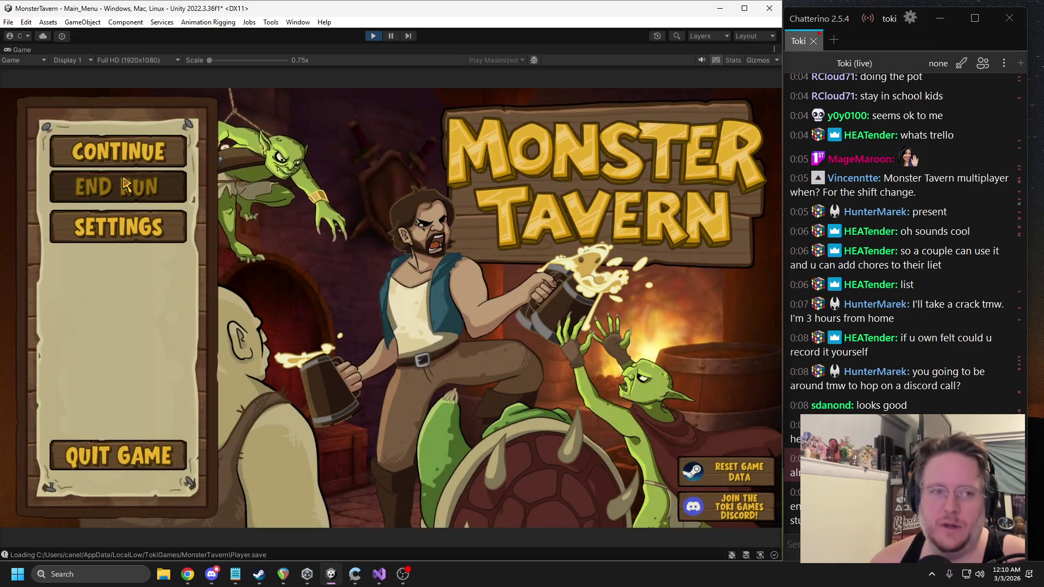
{"action": "left_click", "coordinate": [125, 181]}
{"action": "left_click", "coordinate": [332, 356]}
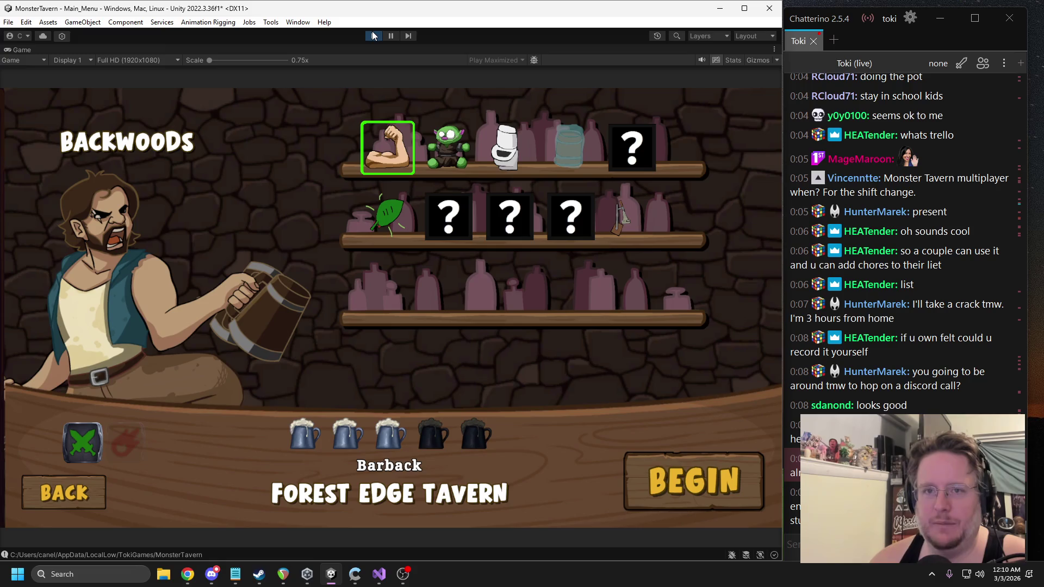
{"action": "left_click", "coordinate": [373, 35]}
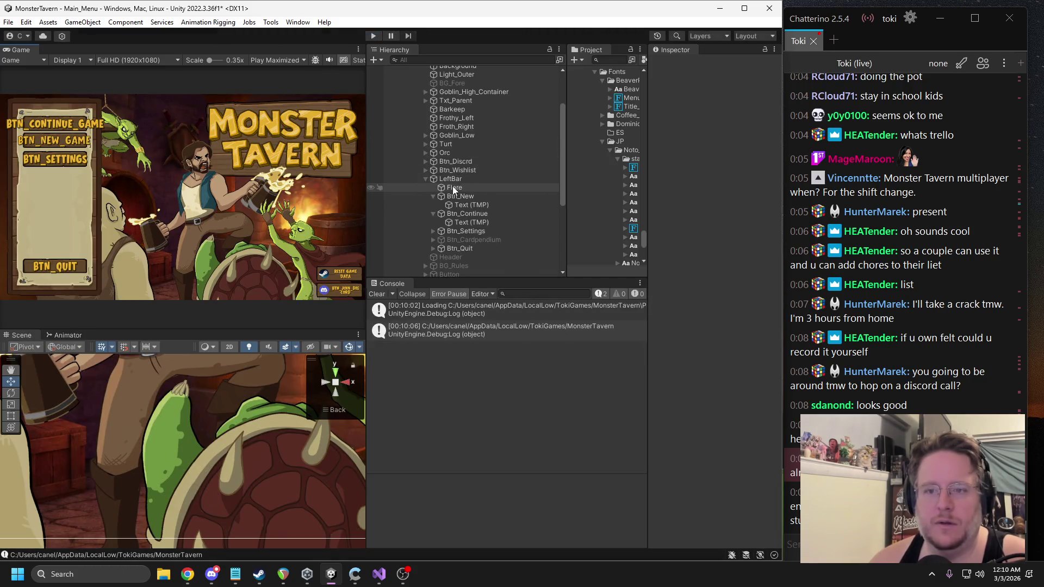
In the Hierarchy, collapse LeftBar and expand Bartender_Select > Container > Controls
{"action": "left_click", "coordinate": [426, 180]}
{"action": "scroll", "coordinate": [467, 162], "scroll_direction": "up", "scroll_amount": 3}
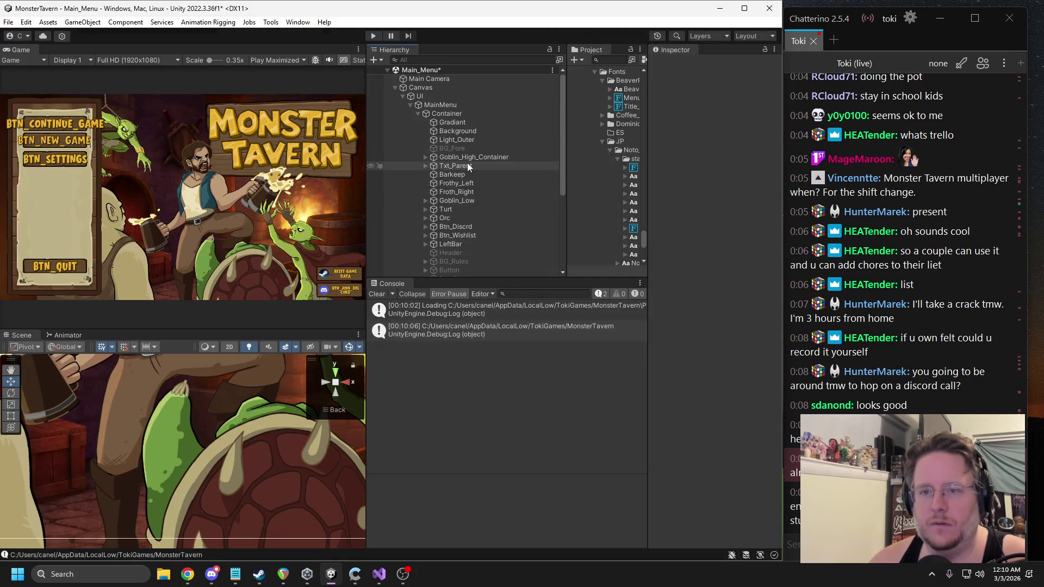
{"action": "left_click", "coordinate": [418, 114]}
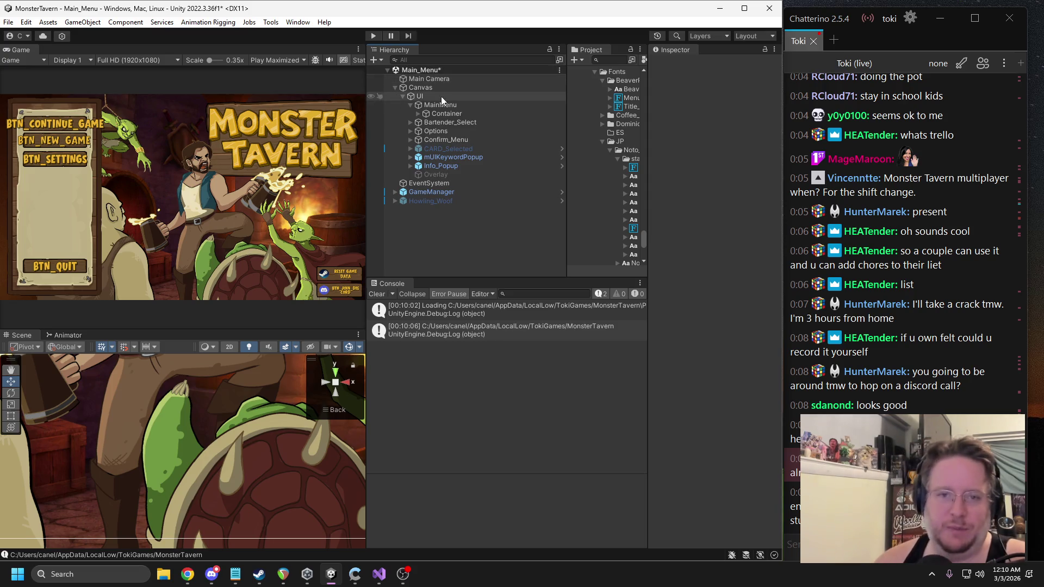
{"action": "left_click", "coordinate": [417, 114]}
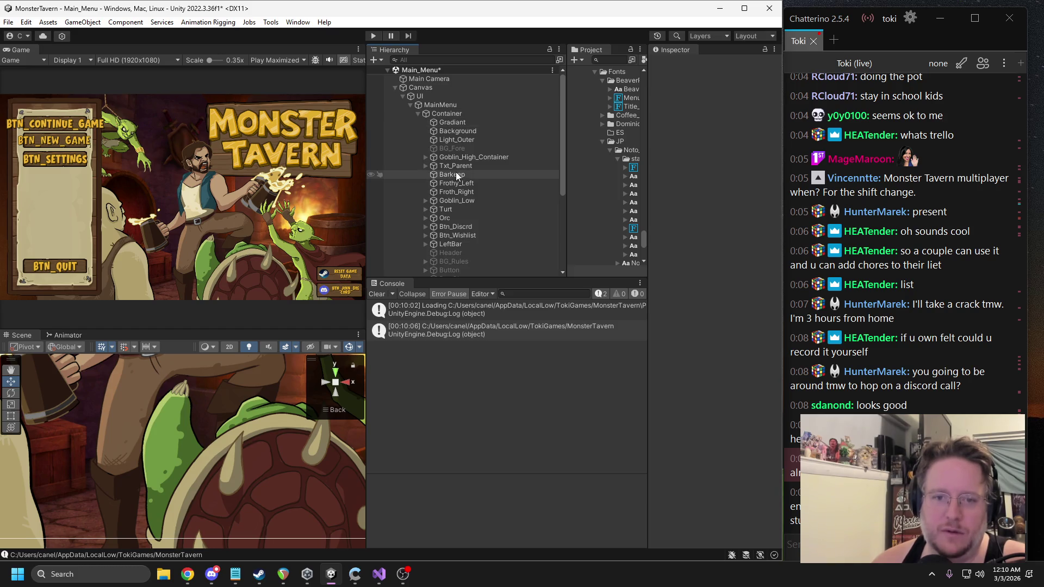
{"action": "left_click", "coordinate": [418, 113]}
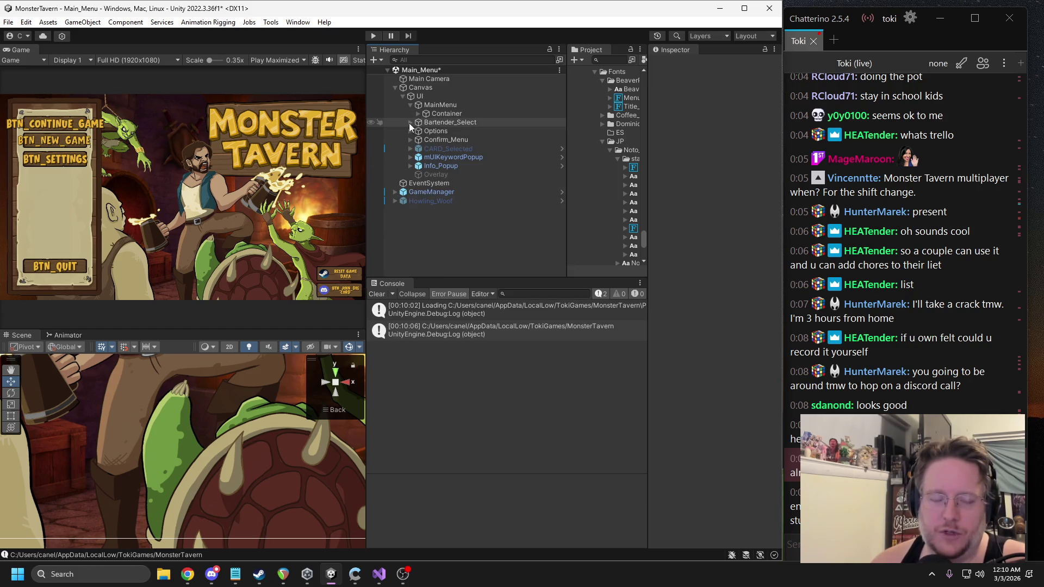
{"action": "left_click", "coordinate": [410, 123]}
{"action": "left_click", "coordinate": [418, 131]}
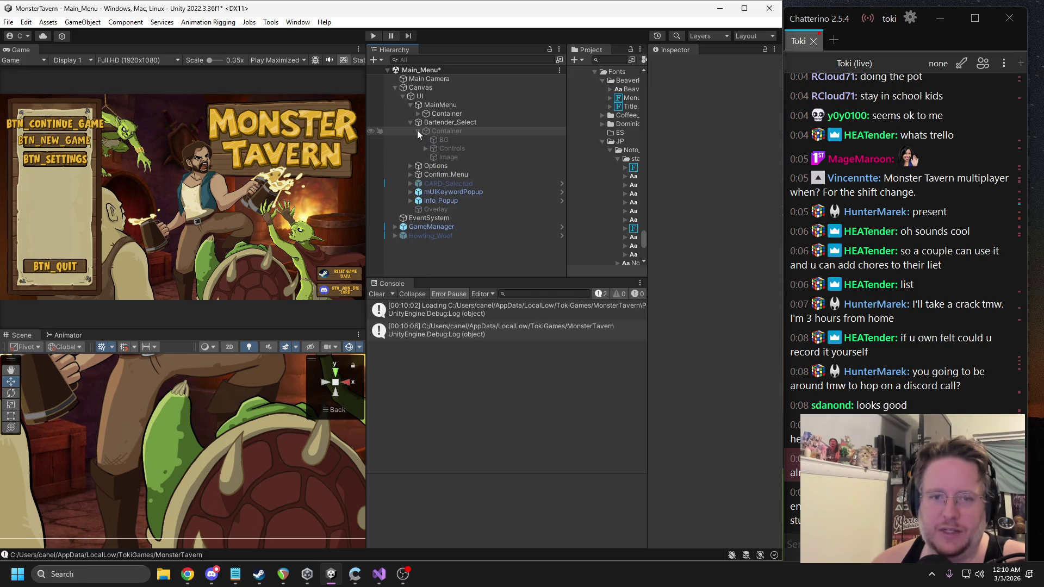
{"action": "left_click", "coordinate": [426, 148]}
{"action": "scroll", "coordinate": [435, 160], "scroll_direction": "down", "scroll_amount": 3}
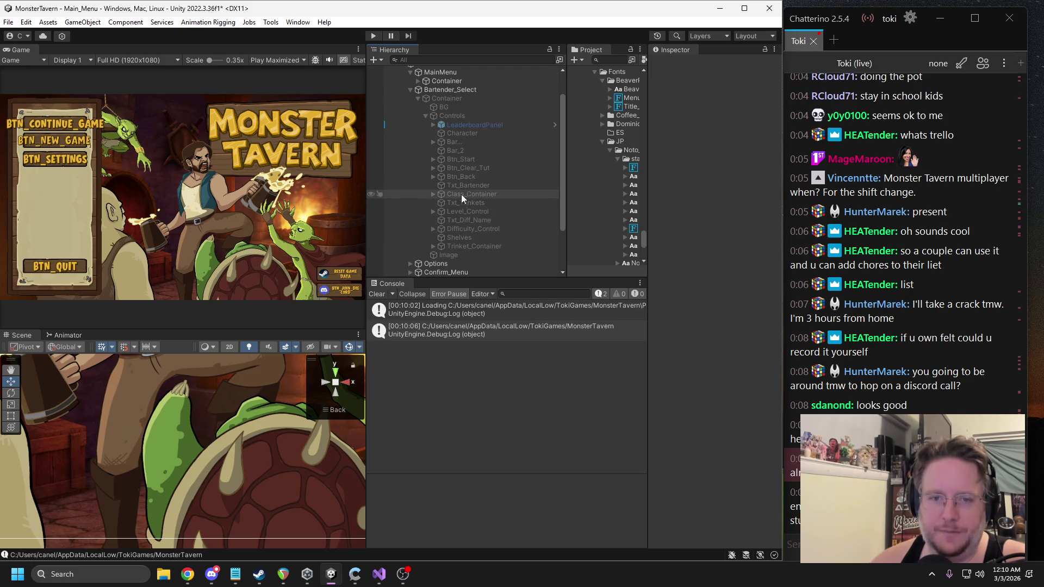
Enable the Btn_Clear_Tut object in the Inspector and start play mode
{"action": "left_click", "coordinate": [462, 168]}
{"action": "left_click", "coordinate": [676, 64]}
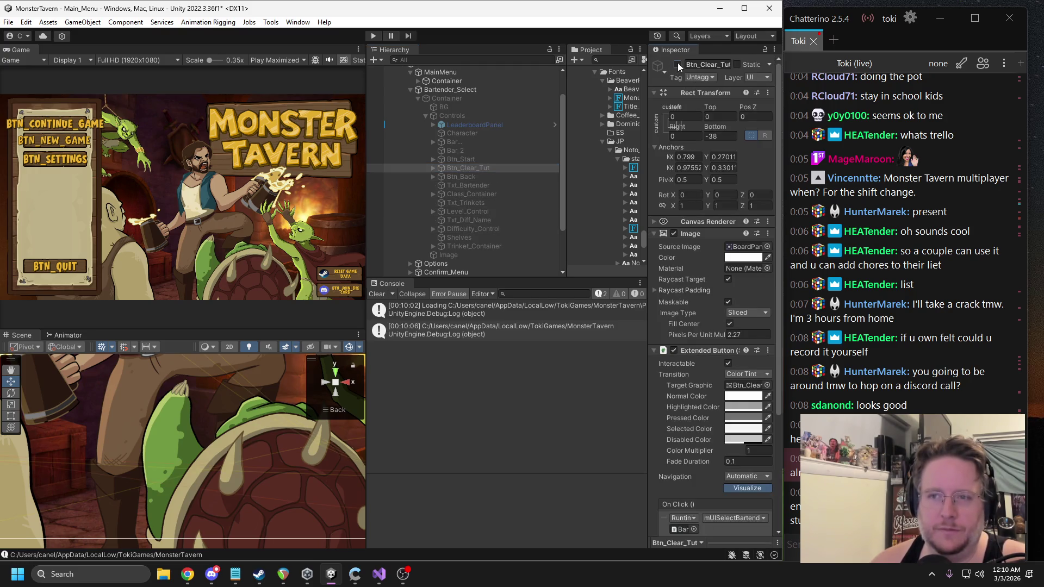
{"action": "left_click", "coordinate": [416, 98]}
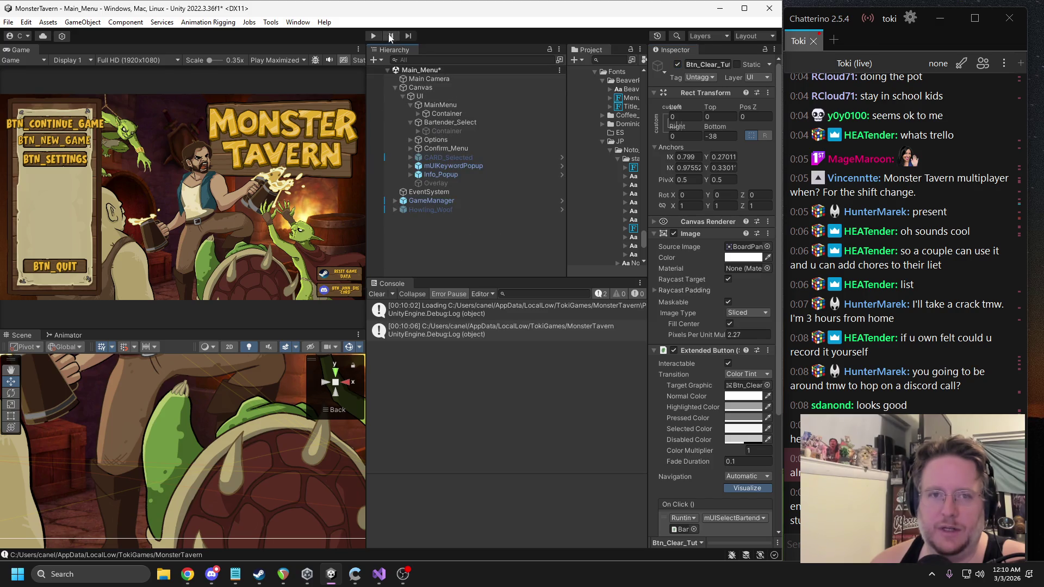
{"action": "key", "text": "ctrl+p"}
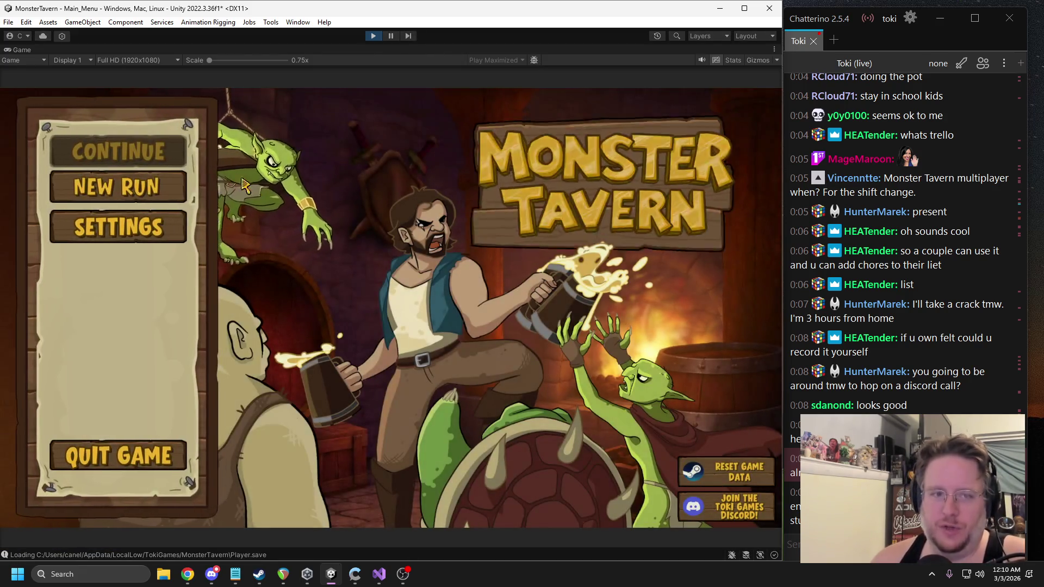
Start a new run from the main menu and begin it at Forest Edge Tavern
{"action": "left_click", "coordinate": [145, 186]}
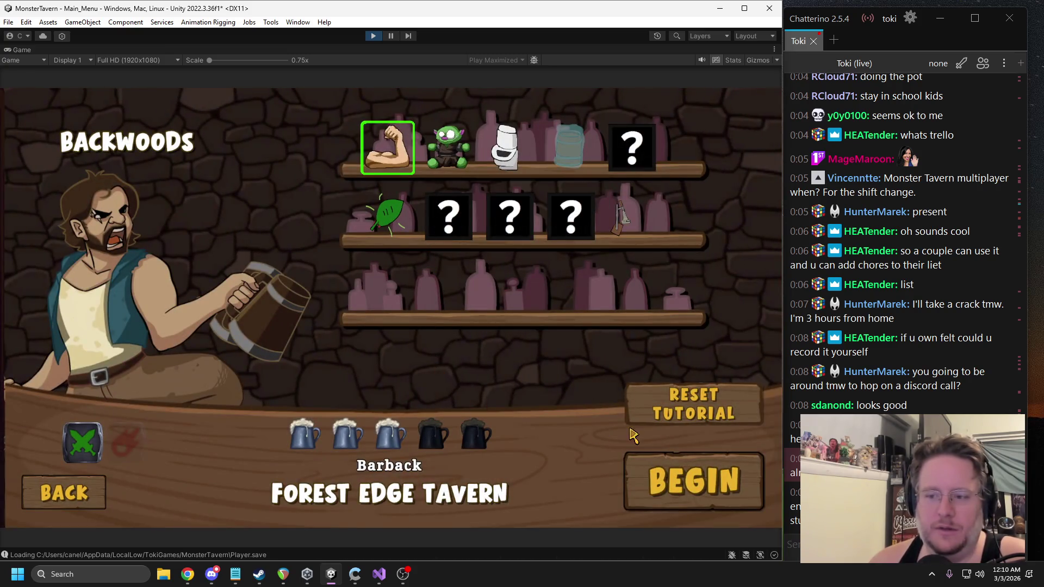
{"action": "left_click", "coordinate": [692, 507]}
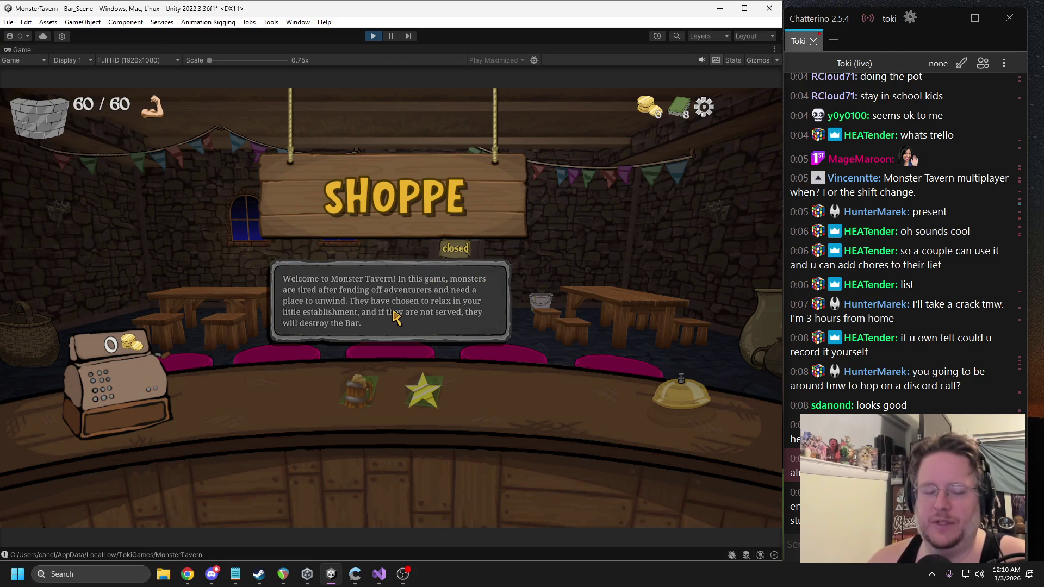
Dismiss the welcome message, view the Potion No. 9/Dwarven Tankard/Bathtub Brew pick, and start a screenshot
{"action": "left_click", "coordinate": [449, 307]}
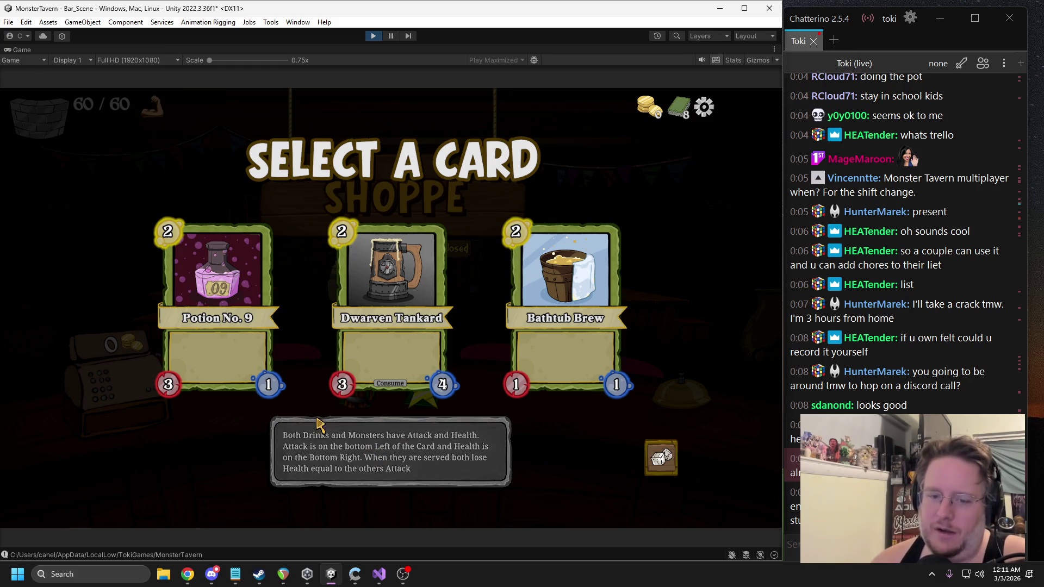
{"action": "mouse_move", "coordinate": [335, 371]}
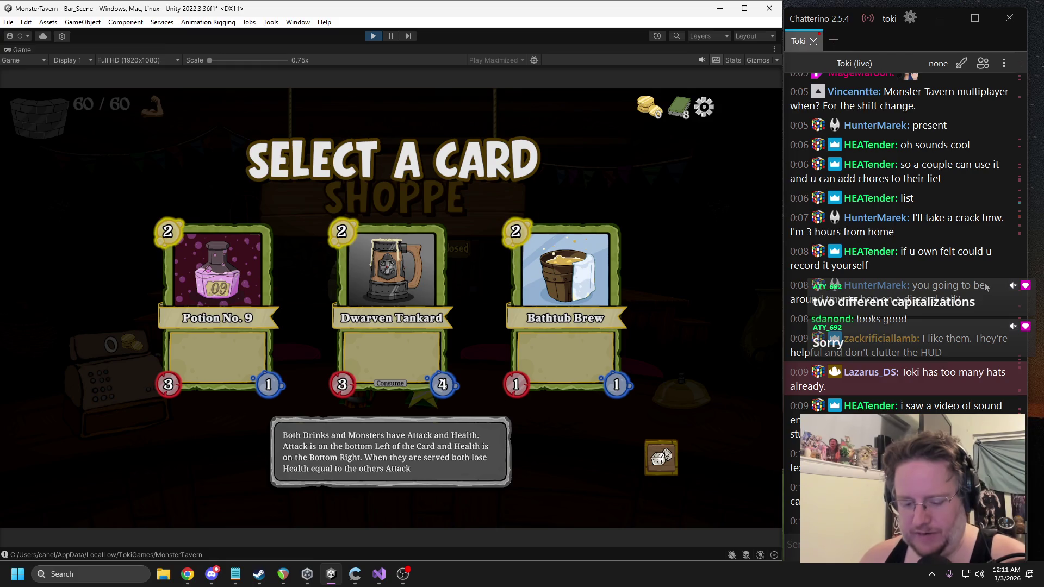
{"action": "key", "text": "super+shift+s"}
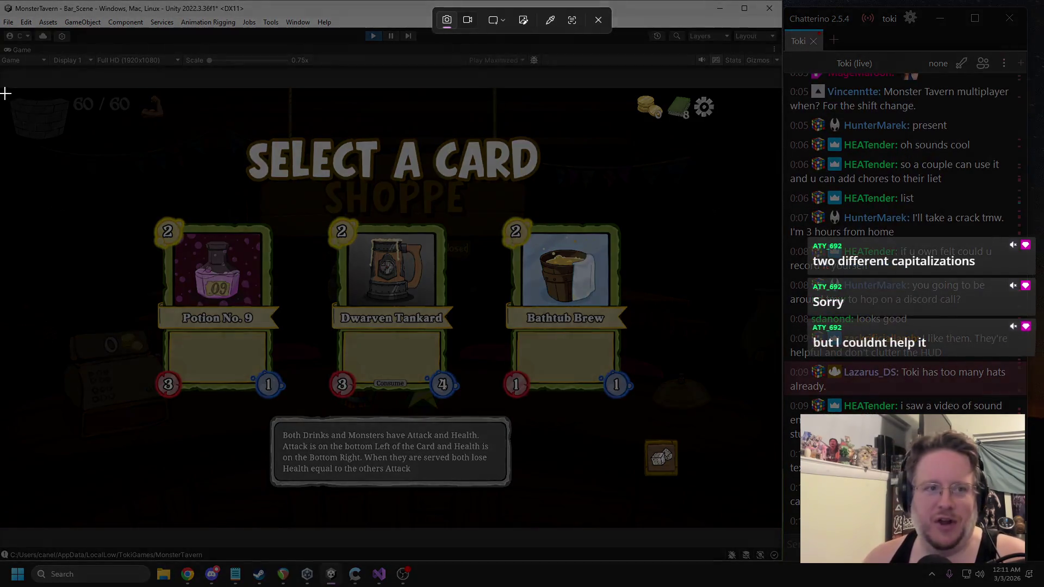
Capture the Select a Card screen, then reposition the Unity editor and widen its Game view
{"action": "left_click_drag", "start_coordinate": [2, 87], "coordinate": [780, 527]}
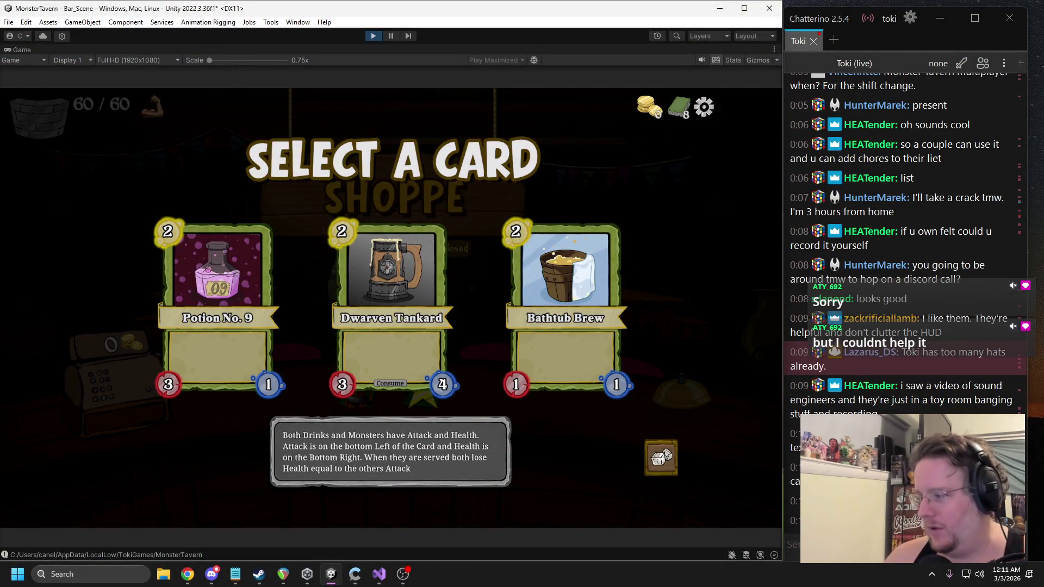
{"action": "left_click", "coordinate": [389, 36]}
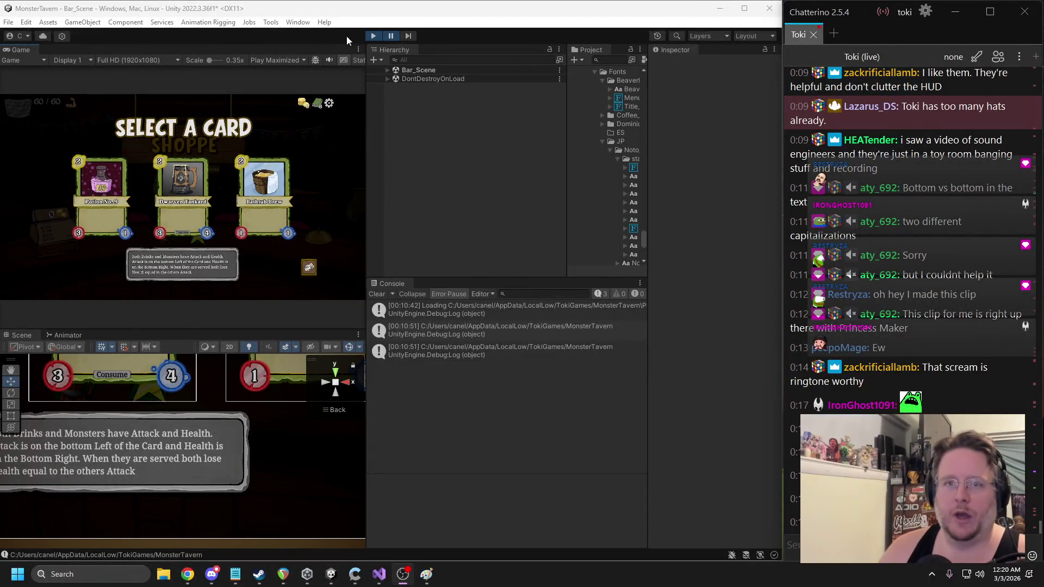
{"action": "left_click_drag", "start_coordinate": [321, 12], "coordinate": [293, 16]}
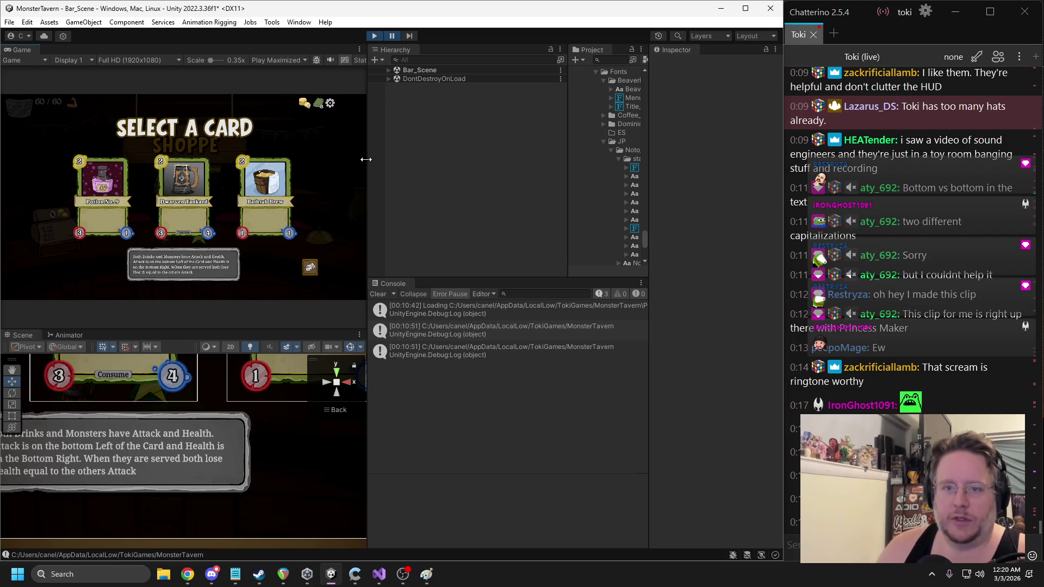
{"action": "left_click_drag", "start_coordinate": [366, 160], "coordinate": [412, 169]}
Bring Paint forward with the Select a Card screenshot and narrow it to fit beside the chat
{"action": "left_click", "coordinate": [426, 574]}
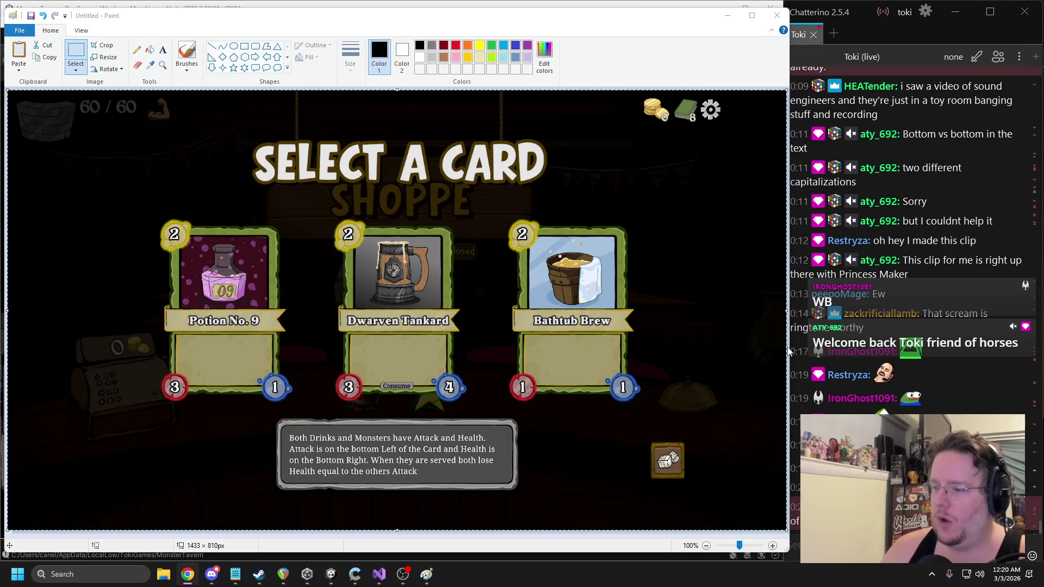
{"action": "left_click_drag", "start_coordinate": [793, 348], "coordinate": [783, 347]}
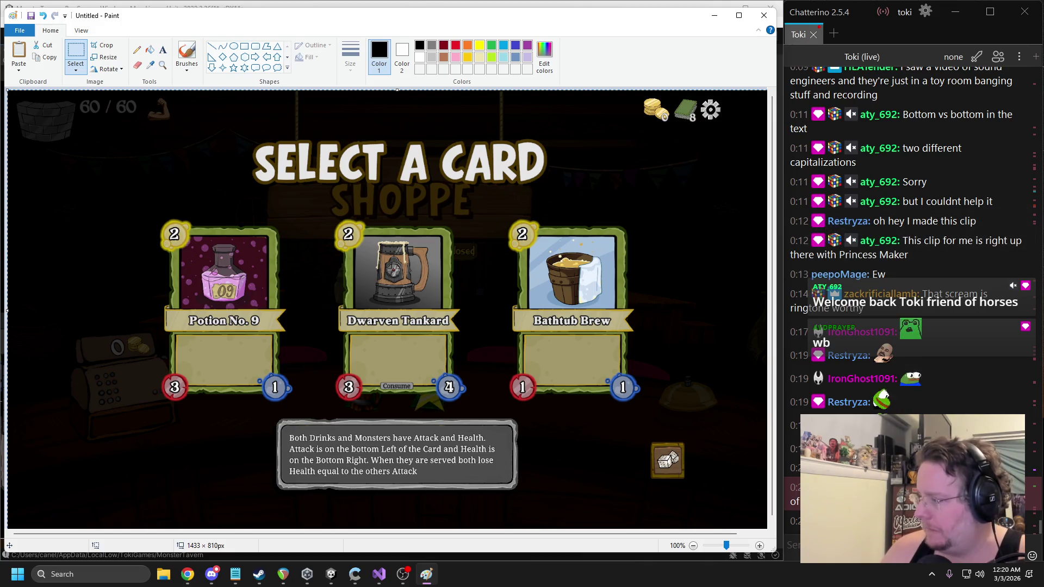
{"action": "key", "text": "alt+Tab"}
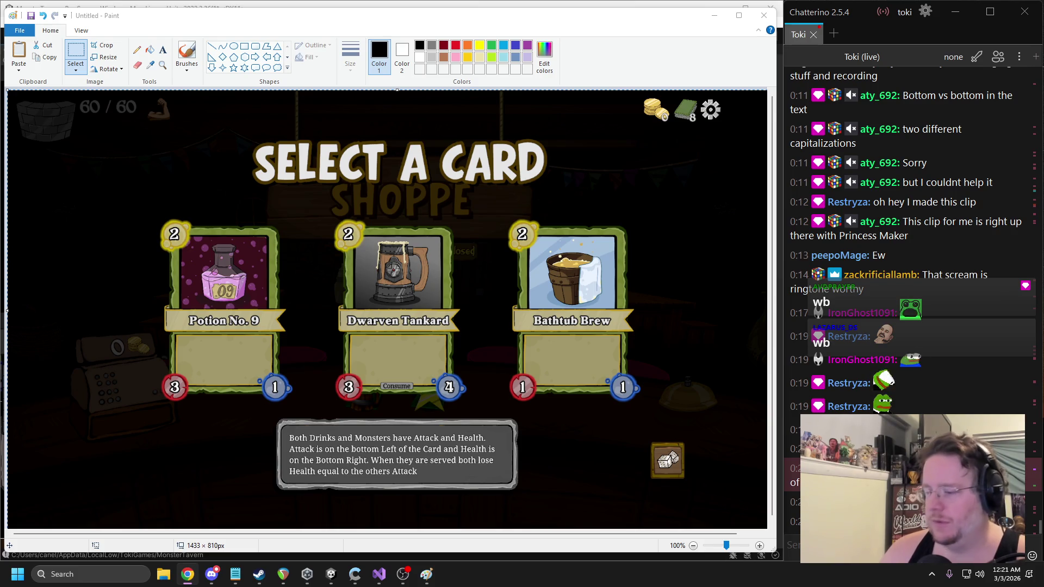
{"action": "key", "text": "alt+Tab"}
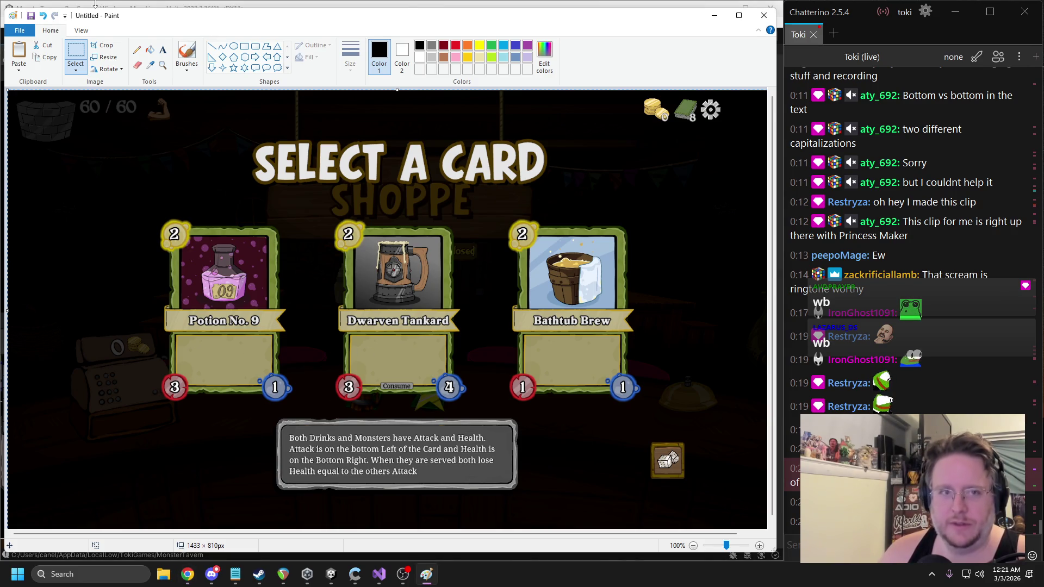
{"action": "left_click", "coordinate": [278, 350]}
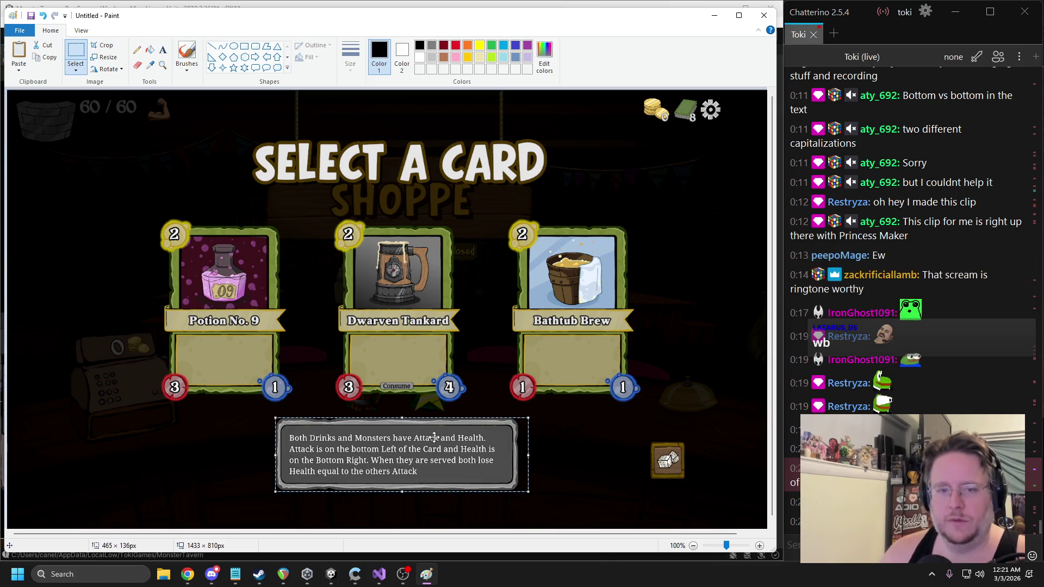
Move the tooltip box toward the top-left and trial a dark background patch over the gap, then undo
{"action": "left_click_drag", "start_coordinate": [434, 438], "coordinate": [165, 110]}
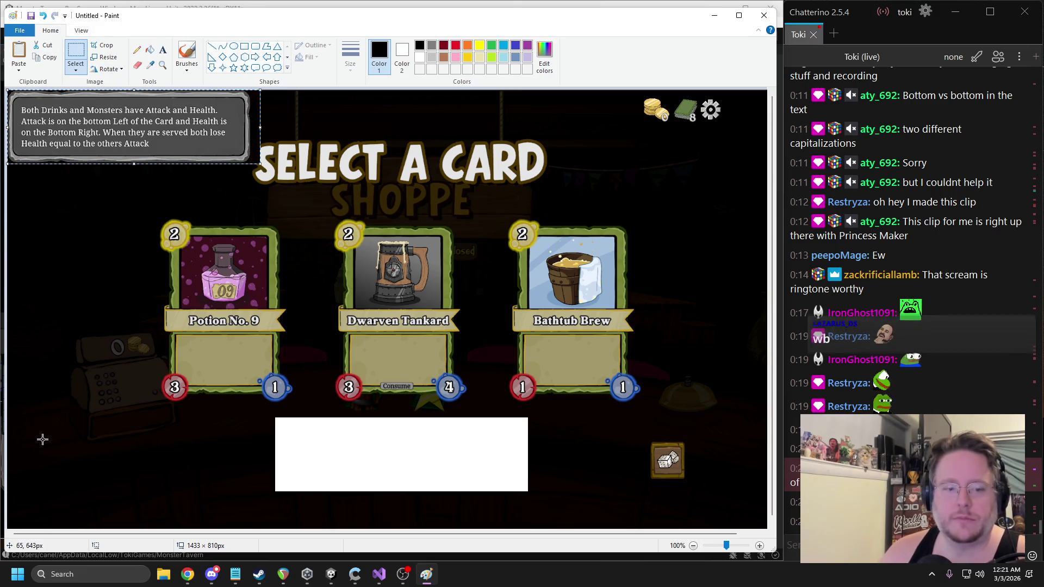
{"action": "left_click_drag", "start_coordinate": [43, 439], "coordinate": [243, 529]}
{"action": "key", "text": "ctrl+c"}
{"action": "key", "text": "ctrl+v"}
{"action": "left_click_drag", "start_coordinate": [69, 130], "coordinate": [338, 459]}
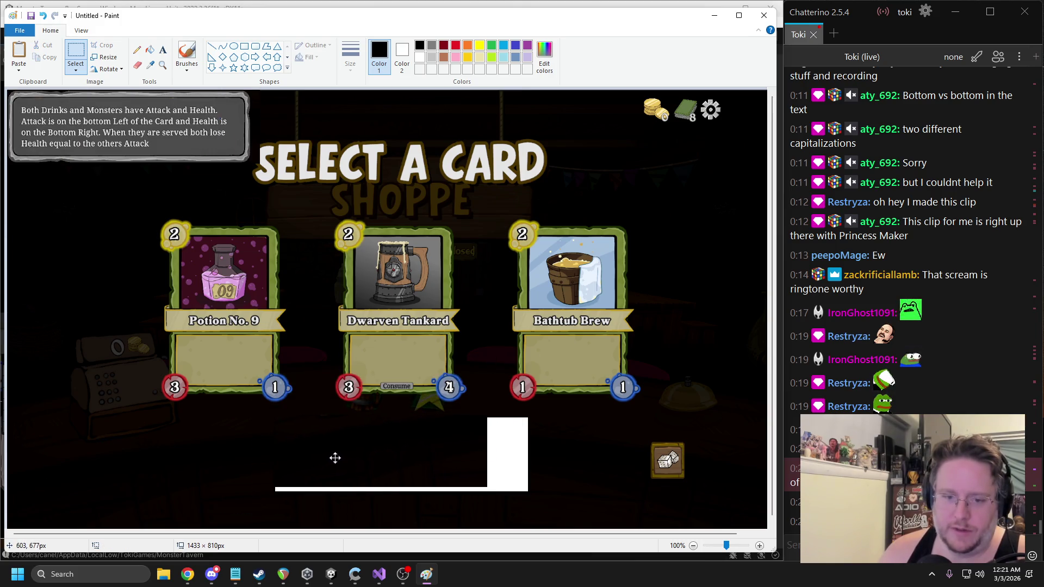
{"action": "key", "text": "ctrl+z"}
{"action": "key", "text": "ctrl+z"}
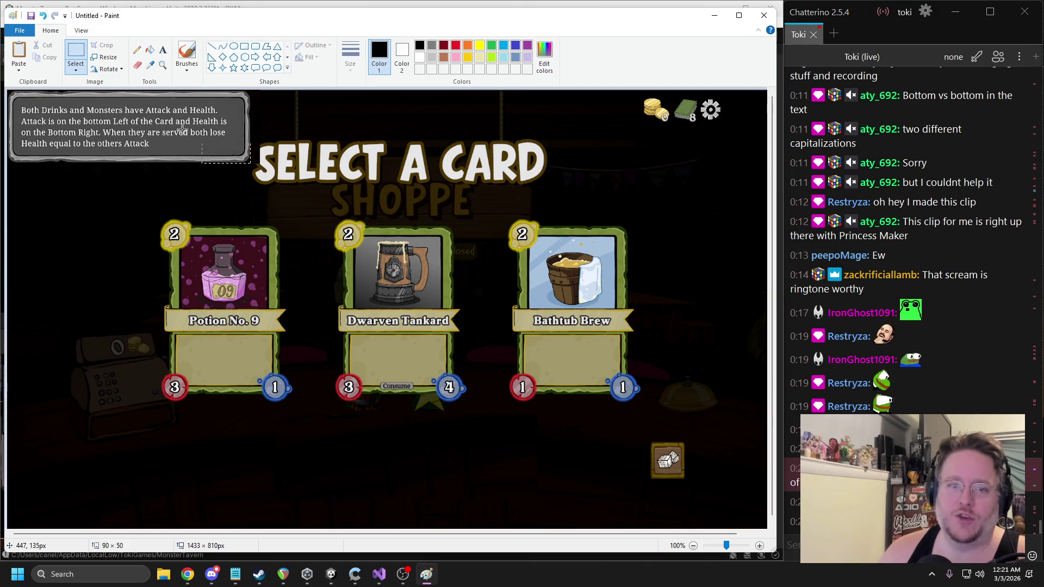
Cut and paste the tooltip box at the top-left and cover its text with a stretched grey strip
{"action": "key", "text": "ctrl+x"}
{"action": "key", "text": "ctrl+v"}
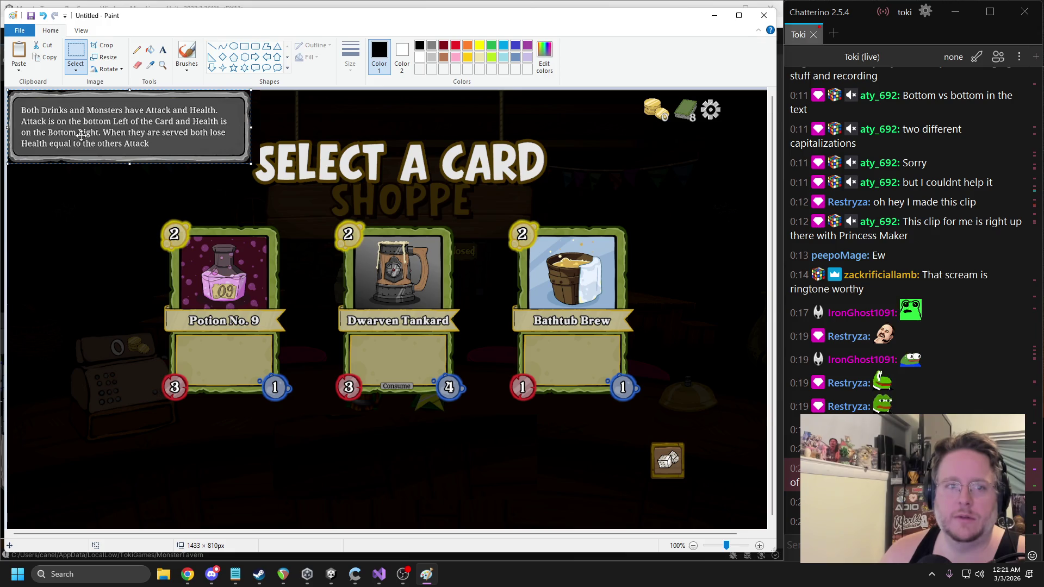
{"action": "scroll", "coordinate": [84, 134], "scroll_direction": "up", "scroll_amount": 2}
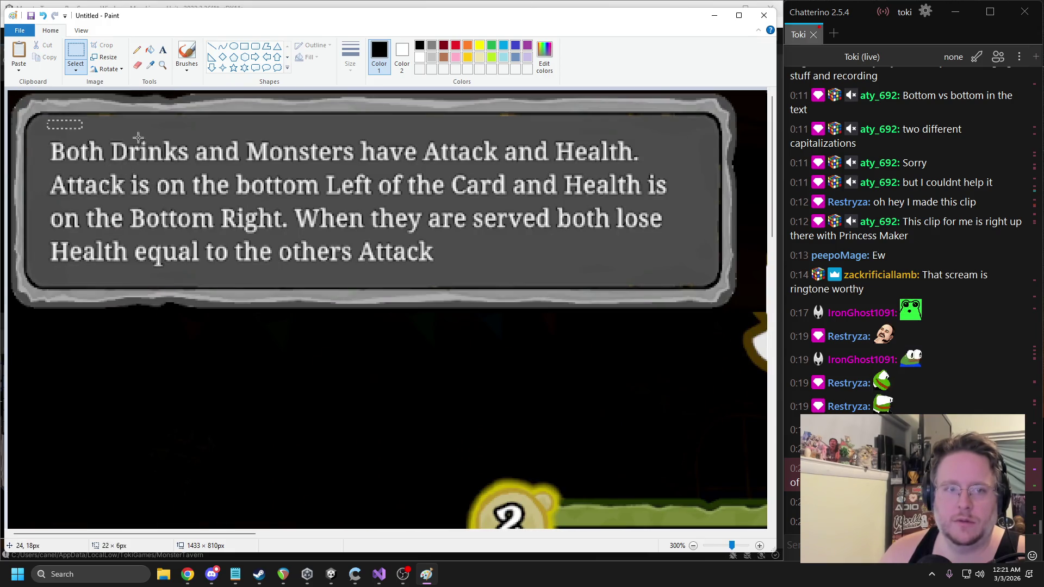
{"action": "left_click_drag", "start_coordinate": [684, 138], "coordinate": [695, 135]}
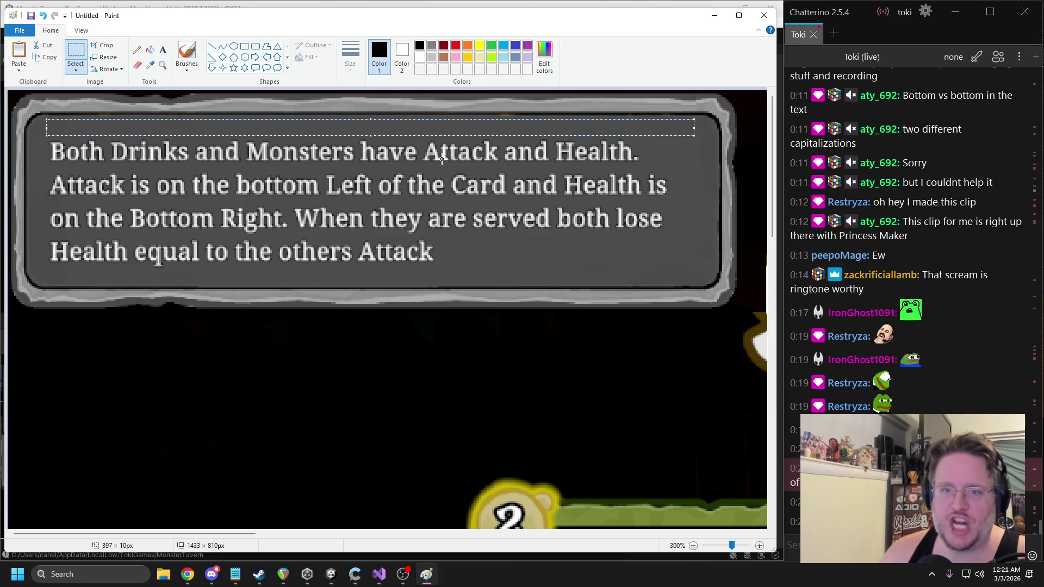
{"action": "left_click_drag", "start_coordinate": [365, 136], "coordinate": [379, 275]}
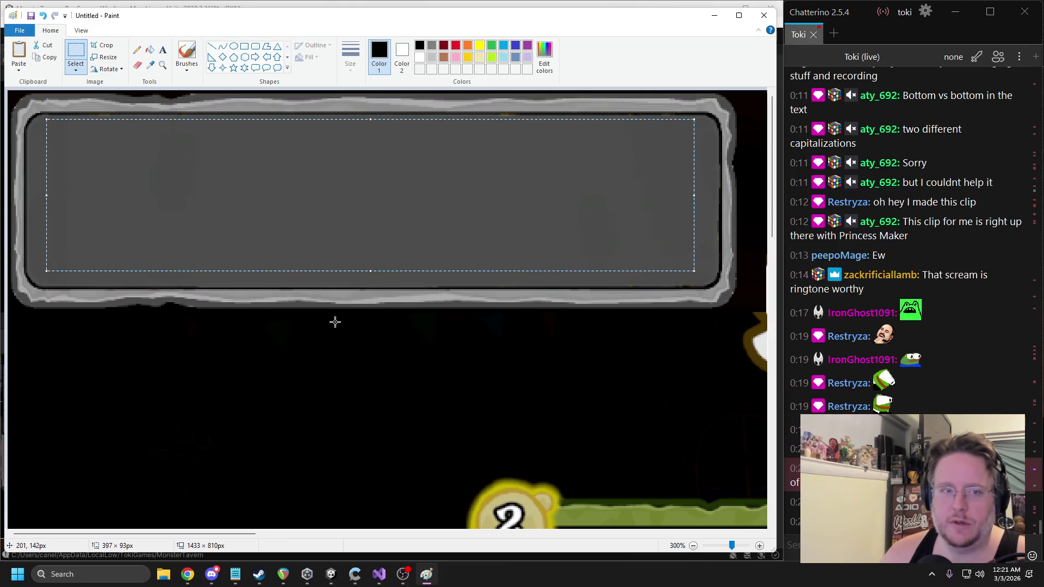
Shrink the blank grey panel into a small 115×43 label box, then restore the full-size panel
{"action": "left_click_drag", "start_coordinate": [734, 309], "coordinate": [9, 78]}
{"action": "scroll", "coordinate": [421, 209], "scroll_direction": "down", "scroll_amount": 1, "text": "ctrl"}
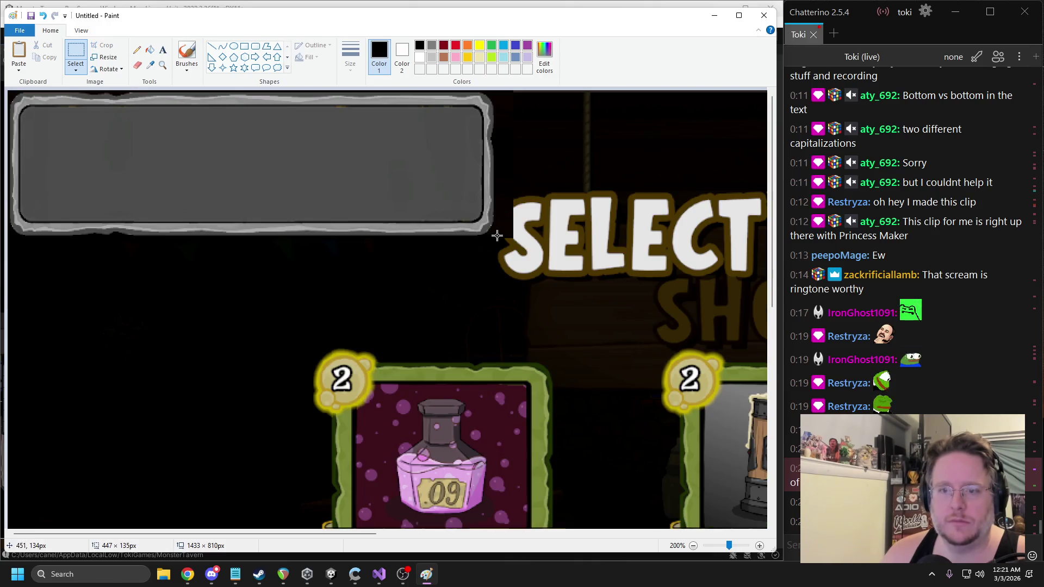
{"action": "left_click_drag", "start_coordinate": [15, 32], "coordinate": [10, 38]}
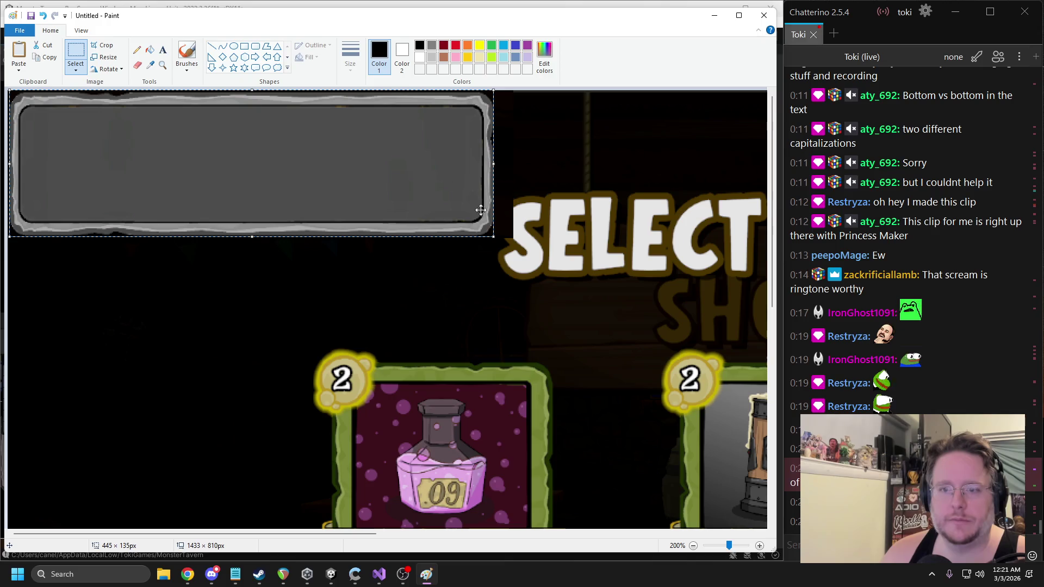
{"action": "left_click_drag", "start_coordinate": [493, 238], "coordinate": [134, 136]}
{"action": "scroll", "coordinate": [510, 240], "scroll_direction": "down", "scroll_amount": 1, "text": "ctrl"}
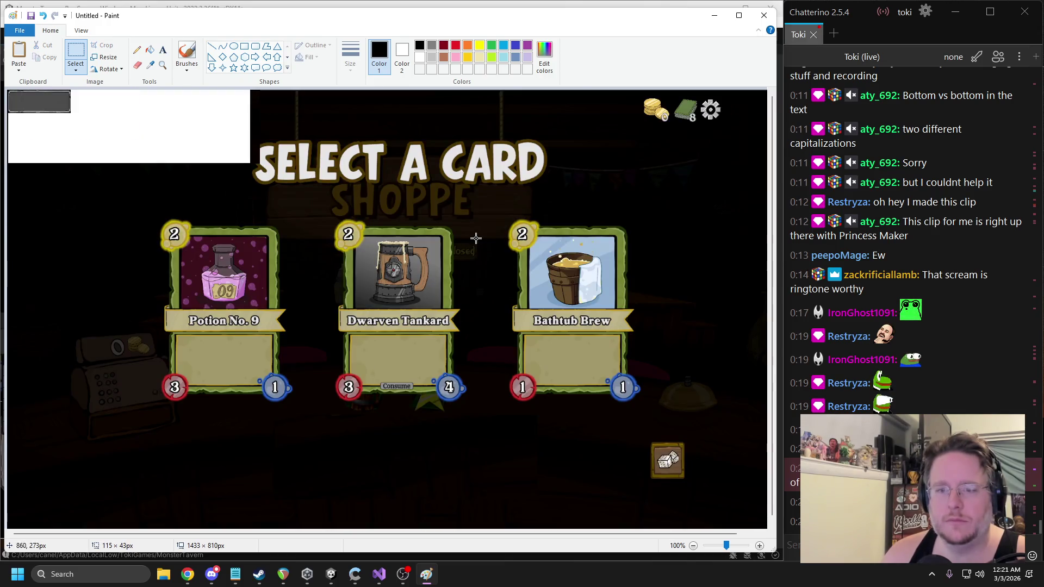
{"action": "key", "text": "ctrl+z"}
Paste copies of the small grey box and trial placements above and on the Dwarven Tankard card
{"action": "key", "text": "ctrl+v"}
{"action": "mouse_move", "coordinate": [27, 98]}
{"action": "left_mouse_down"}
{"action": "mouse_move", "coordinate": [387, 212]}
{"action": "mouse_move", "coordinate": [309, 206]}
{"action": "mouse_move", "coordinate": [318, 204]}
{"action": "mouse_move", "coordinate": [311, 216]}
{"action": "mouse_move", "coordinate": [355, 209]}
{"action": "left_mouse_up"}
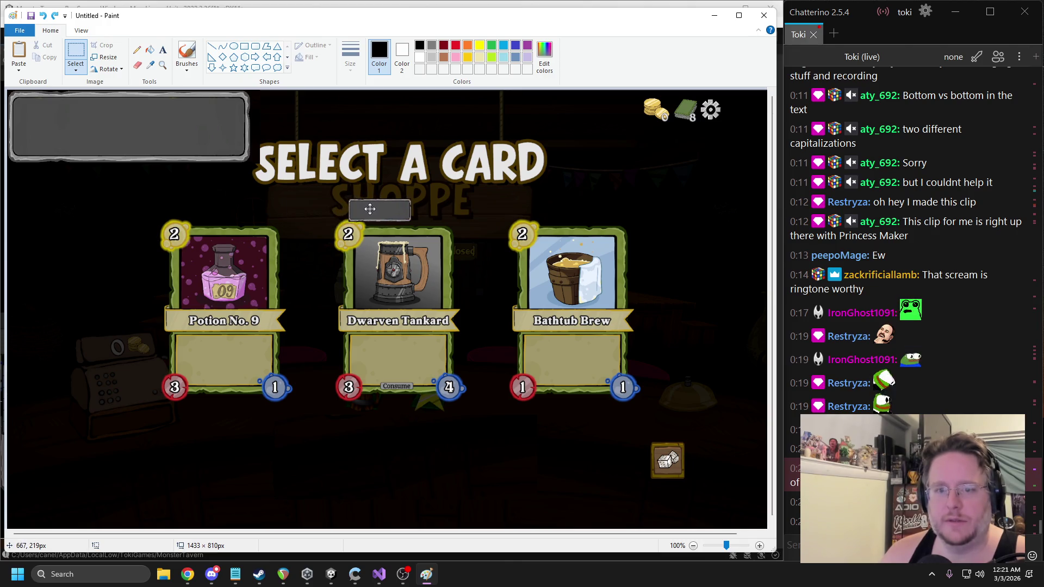
{"action": "key", "text": "ctrl+v"}
{"action": "mouse_move", "coordinate": [26, 103]}
{"action": "left_mouse_down"}
{"action": "mouse_move", "coordinate": [375, 359]}
{"action": "mouse_move", "coordinate": [366, 370]}
{"action": "left_mouse_up"}
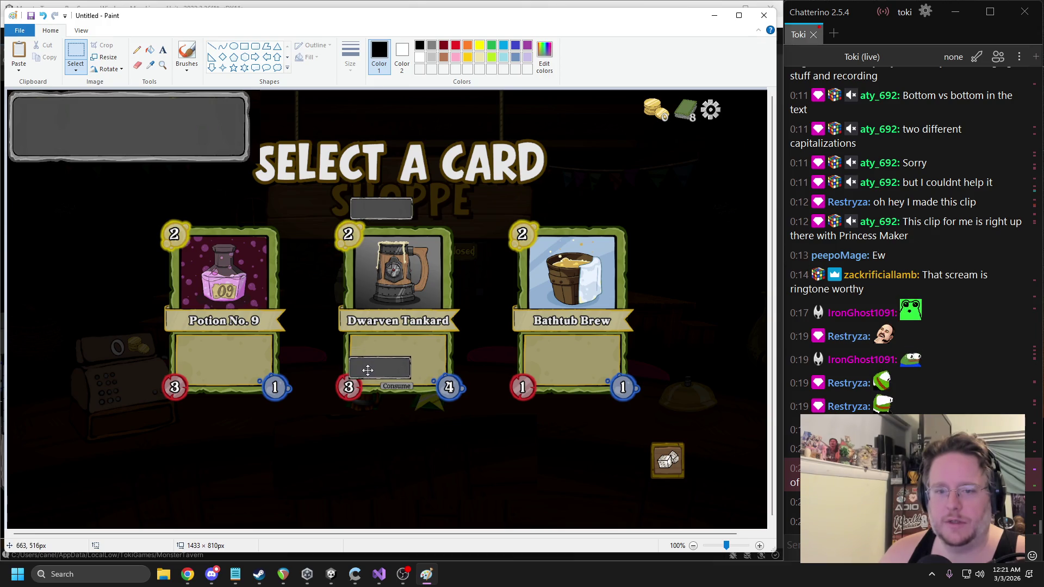
{"action": "key", "text": "ctrl+v"}
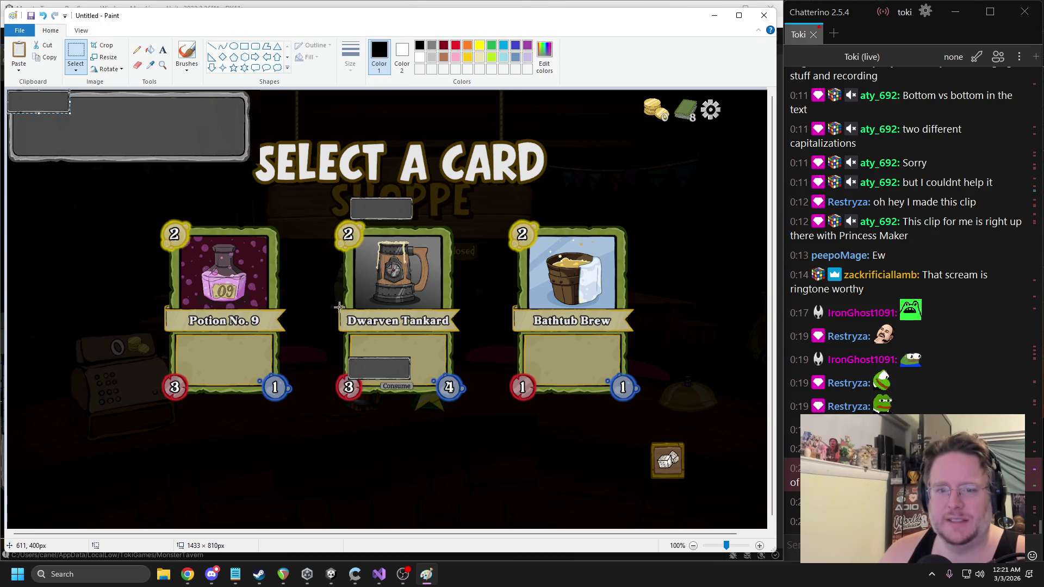
{"action": "key", "text": "ctrl+z"}
{"action": "key", "text": "ctrl+z"}
{"action": "mouse_move", "coordinate": [44, 103]}
{"action": "left_mouse_down"}
{"action": "mouse_move", "coordinate": [303, 227]}
{"action": "mouse_move", "coordinate": [310, 216]}
{"action": "mouse_move", "coordinate": [309, 234]}
{"action": "left_mouse_up"}
Trial grey boxes between the cards' bottom badges and over Bathtub Brew's badge, then undo them
{"action": "key", "text": "ctrl+v"}
{"action": "mouse_move", "coordinate": [35, 103]}
{"action": "left_mouse_down"}
{"action": "mouse_move", "coordinate": [321, 394]}
{"action": "mouse_move", "coordinate": [306, 389]}
{"action": "left_mouse_up"}
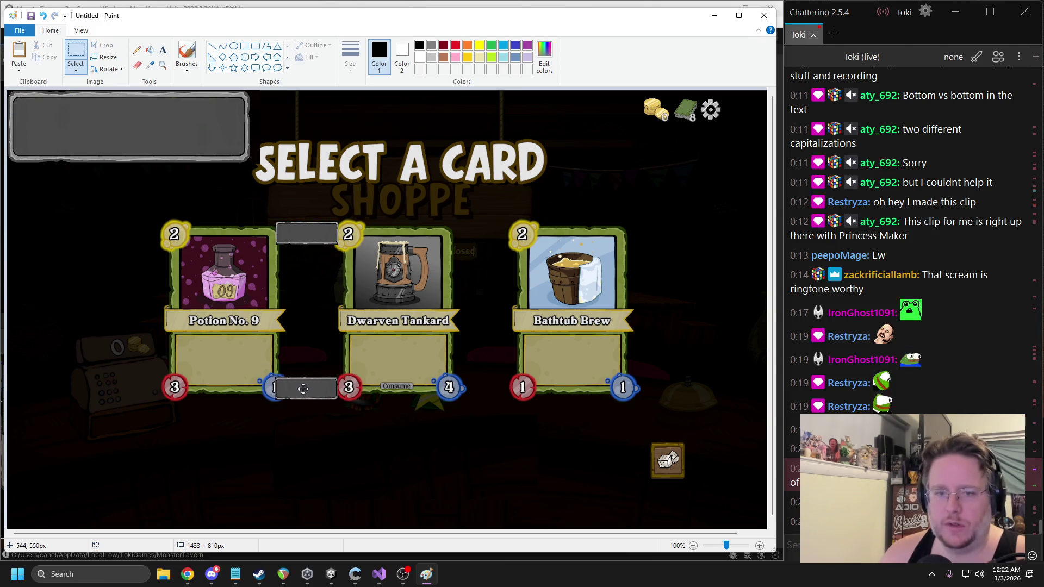
{"action": "key", "text": "ctrl+v"}
{"action": "mouse_move", "coordinate": [32, 102]}
{"action": "left_mouse_down"}
{"action": "mouse_move", "coordinate": [510, 385]}
{"action": "mouse_move", "coordinate": [488, 388]}
{"action": "left_mouse_up"}
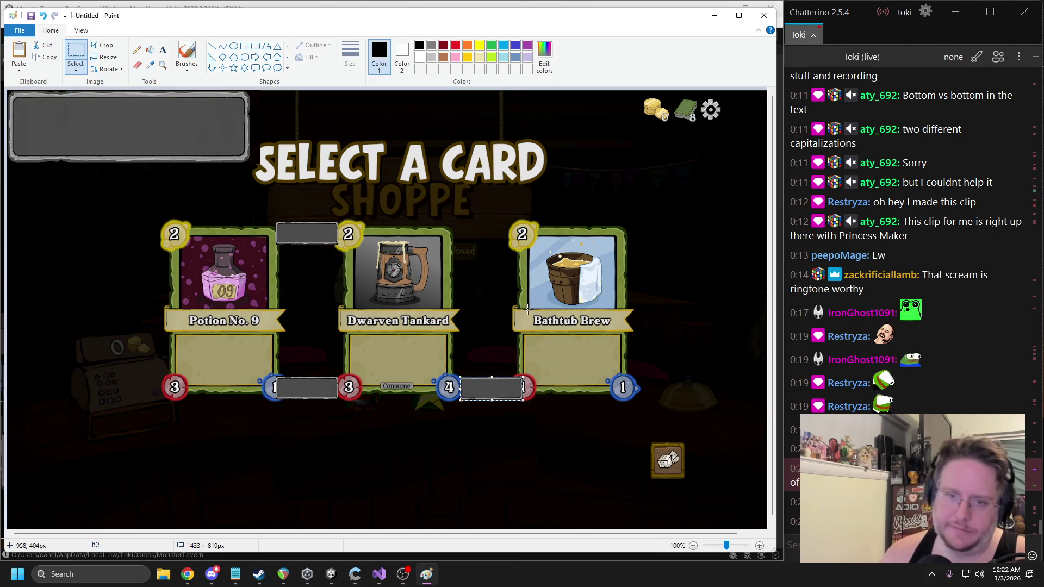
{"action": "left_click_drag", "start_coordinate": [485, 390], "coordinate": [479, 369]}
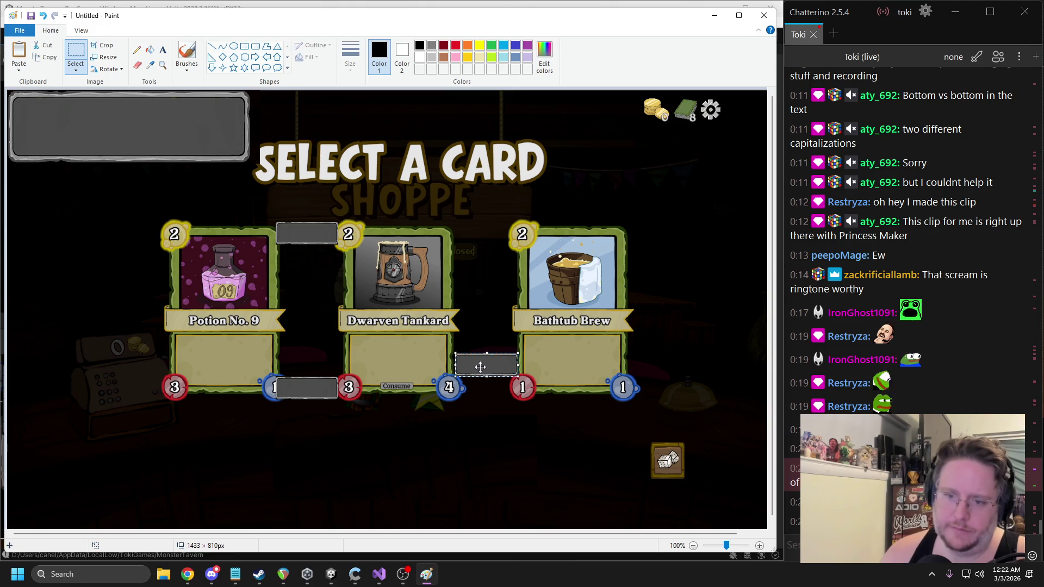
{"action": "key", "text": "ctrl+z"}
{"action": "key", "text": "ctrl+z"}
{"action": "key", "text": "ctrl+z"}
Place a fresh grey box centred above the Dwarven Tankard card
{"action": "key", "text": "ctrl+v"}
{"action": "left_click_drag", "start_coordinate": [35, 99], "coordinate": [383, 210]}
{"action": "key", "text": "ctrl+v"}
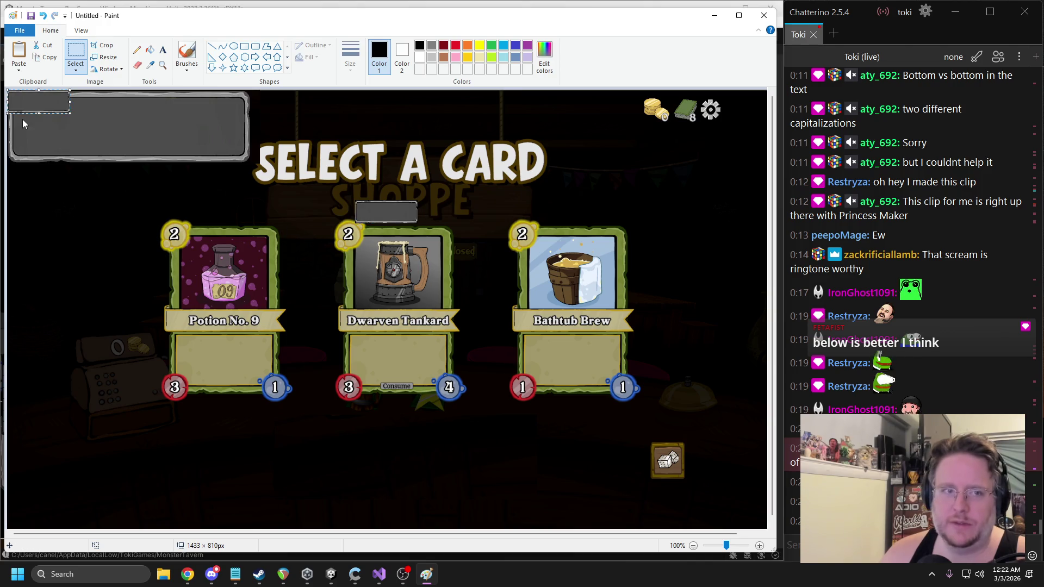
Place small grey boxes below the Potion No. 9 and Dwarven Tankard cards
{"action": "left_click_drag", "start_coordinate": [41, 103], "coordinate": [330, 417]}
{"action": "key", "text": "ctrl+v"}
{"action": "mouse_move", "coordinate": [30, 98]}
{"action": "left_mouse_down"}
{"action": "mouse_move", "coordinate": [262, 239]}
{"action": "mouse_move", "coordinate": [458, 412]}
{"action": "left_mouse_up"}
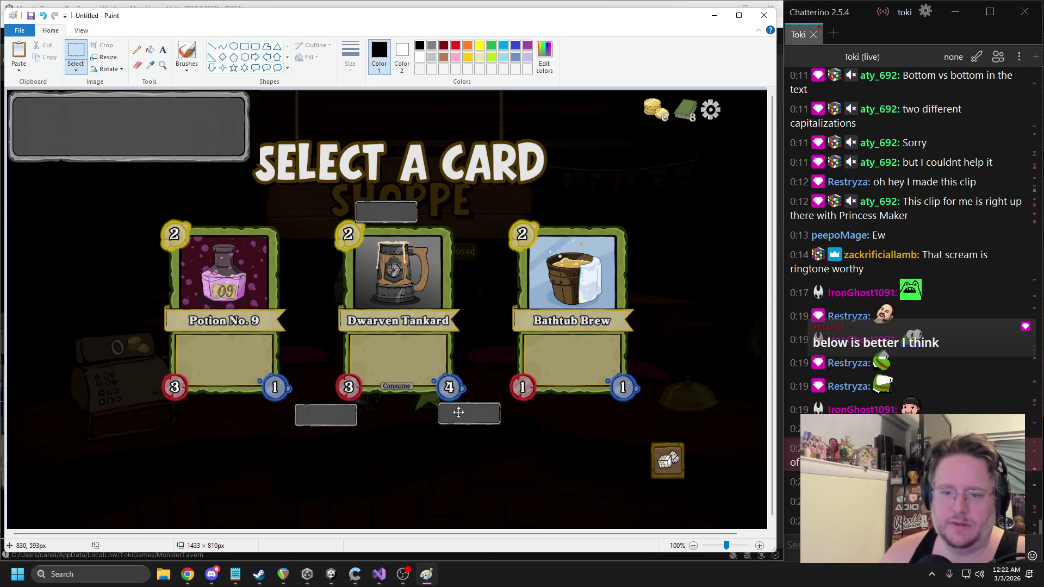
{"action": "key", "text": "ctrl+z"}
{"action": "key", "text": "ctrl+z"}
{"action": "key", "text": "ctrl+z"}
{"action": "key", "text": "ctrl+v"}
{"action": "mouse_move", "coordinate": [42, 100]}
{"action": "left_mouse_down"}
{"action": "mouse_move", "coordinate": [83, 165]}
{"action": "mouse_move", "coordinate": [336, 413]}
{"action": "left_mouse_up"}
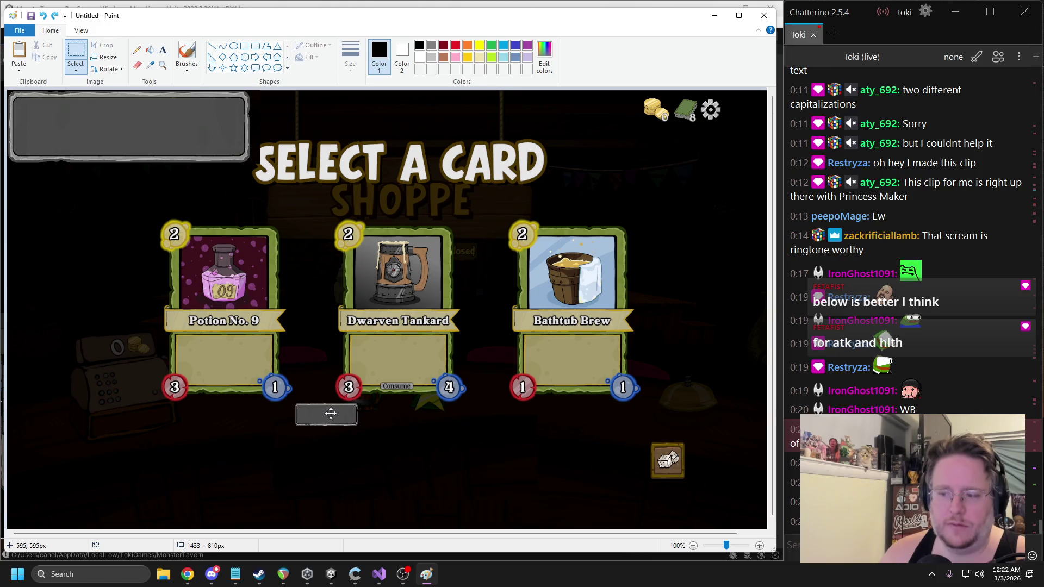
{"action": "key", "text": "ctrl+v"}
{"action": "mouse_move", "coordinate": [41, 105]}
{"action": "left_mouse_down"}
{"action": "mouse_move", "coordinate": [490, 413]}
{"action": "mouse_move", "coordinate": [475, 418]}
{"action": "left_mouse_up"}
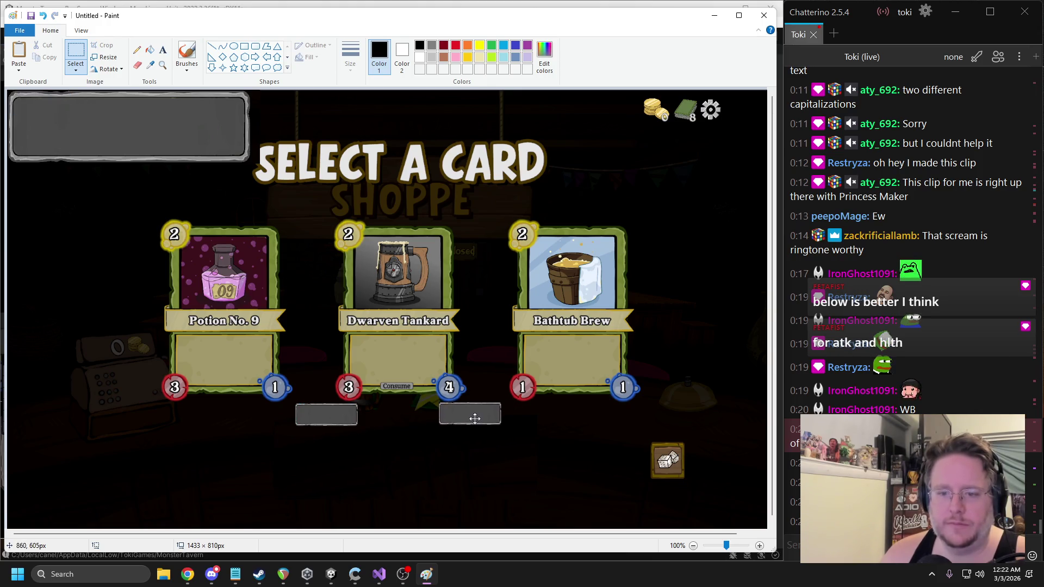
Set a grey box under the SELECT A CARD title and move the large grey panel right of SELECT
{"action": "key", "text": "ctrl+v"}
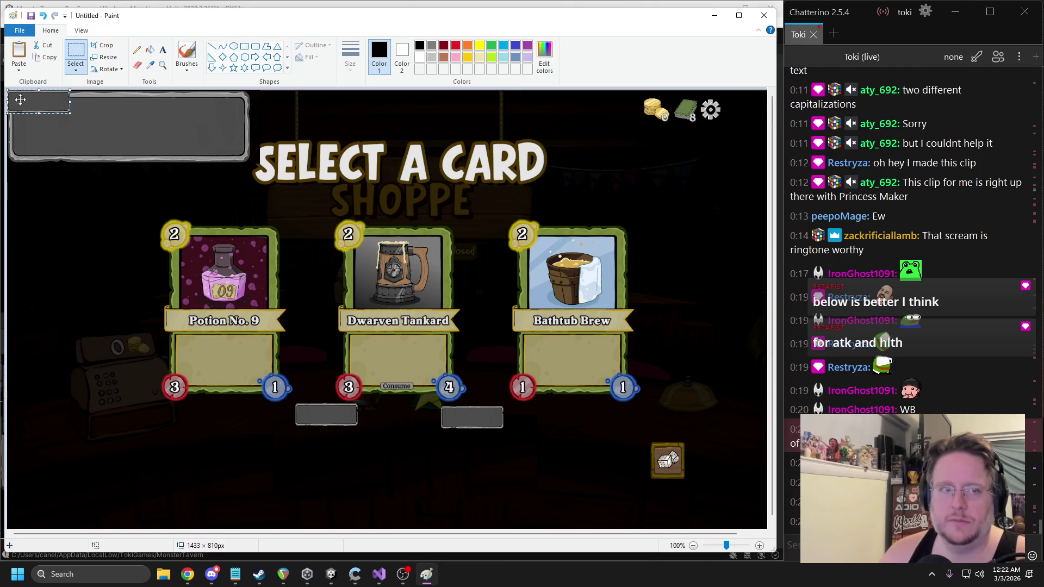
{"action": "mouse_move", "coordinate": [25, 104]}
{"action": "left_mouse_down"}
{"action": "mouse_move", "coordinate": [328, 202]}
{"action": "mouse_move", "coordinate": [314, 209]}
{"action": "left_mouse_up"}
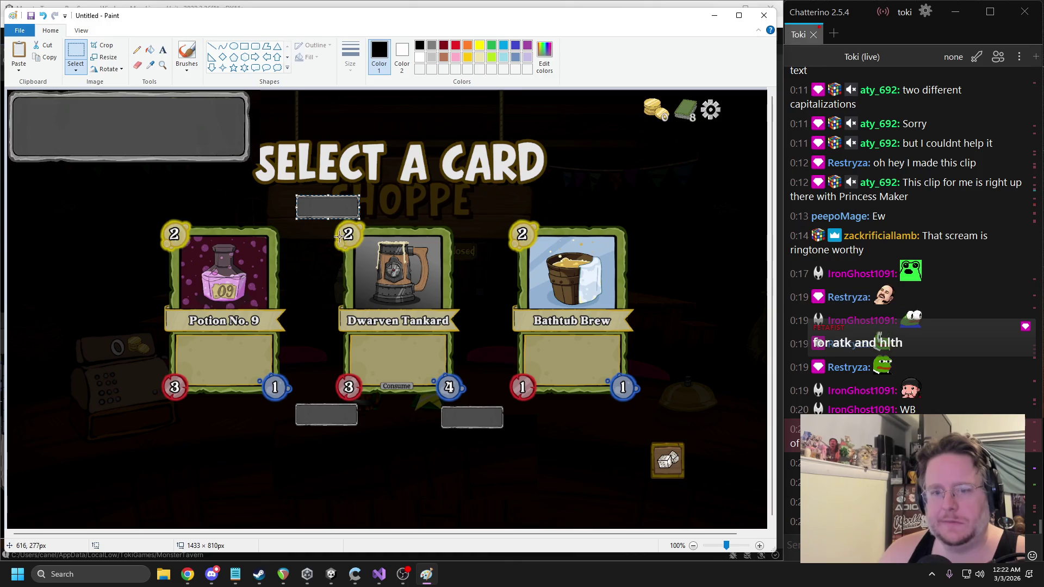
{"action": "mouse_move", "coordinate": [330, 203]}
{"action": "left_mouse_down"}
{"action": "mouse_move", "coordinate": [300, 226]}
{"action": "mouse_move", "coordinate": [318, 223]}
{"action": "mouse_move", "coordinate": [314, 211]}
{"action": "left_mouse_up"}
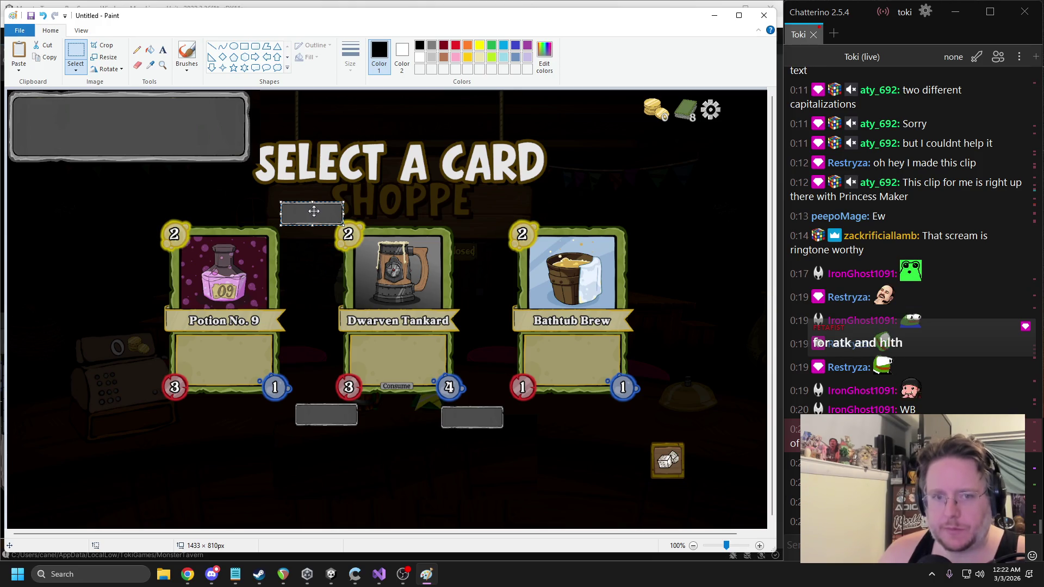
{"action": "left_click_drag", "start_coordinate": [251, 162], "coordinate": [16, 58]}
{"action": "mouse_move", "coordinate": [56, 112]}
{"action": "left_mouse_down"}
{"action": "mouse_move", "coordinate": [524, 156]}
{"action": "mouse_move", "coordinate": [445, 168]}
{"action": "left_mouse_up"}
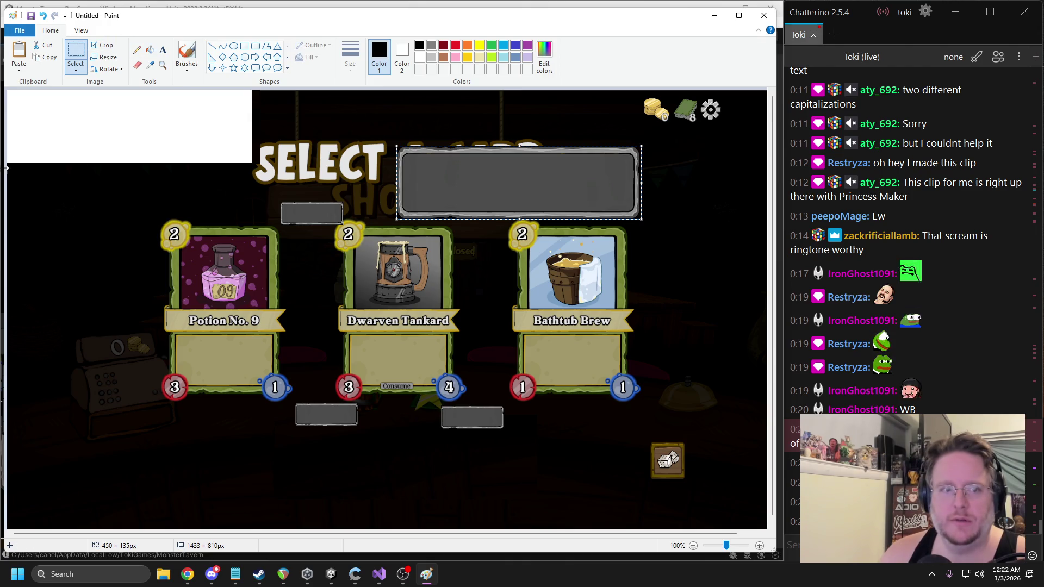
Cover the white top-left gap with a stretched patch of black background
{"action": "mouse_move", "coordinate": [8, 165]}
{"action": "left_mouse_down"}
{"action": "mouse_move", "coordinate": [255, 203]}
{"action": "mouse_move", "coordinate": [247, 209]}
{"action": "left_mouse_up"}
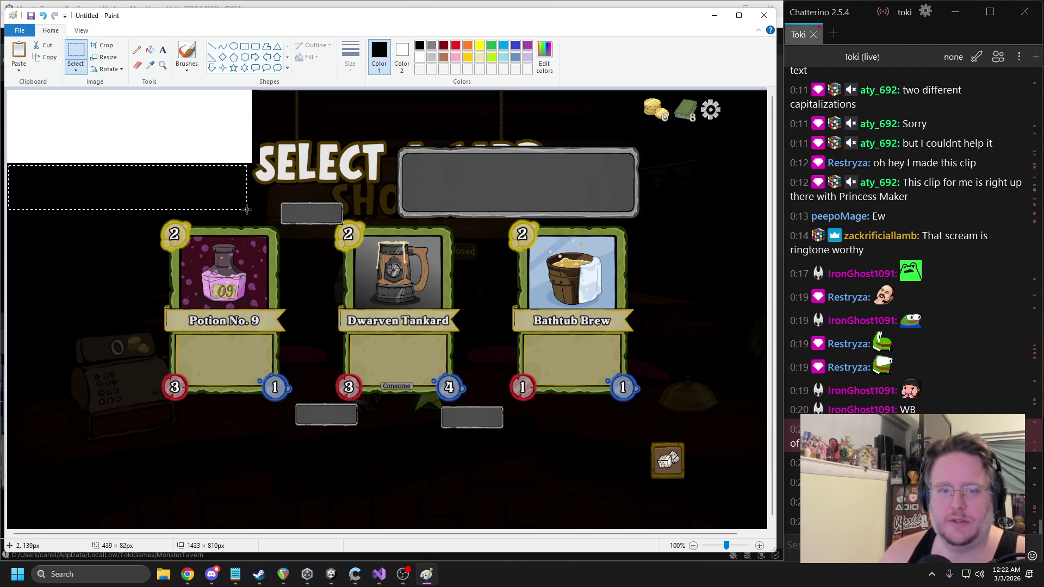
{"action": "left_click_drag", "start_coordinate": [128, 165], "coordinate": [128, 70]}
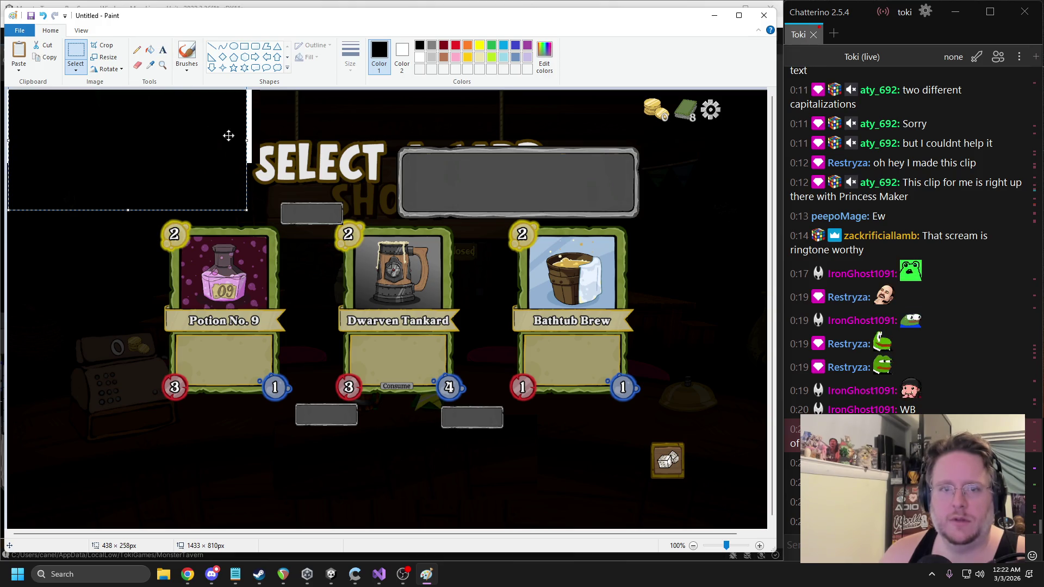
{"action": "left_click_drag", "start_coordinate": [247, 140], "coordinate": [258, 138]}
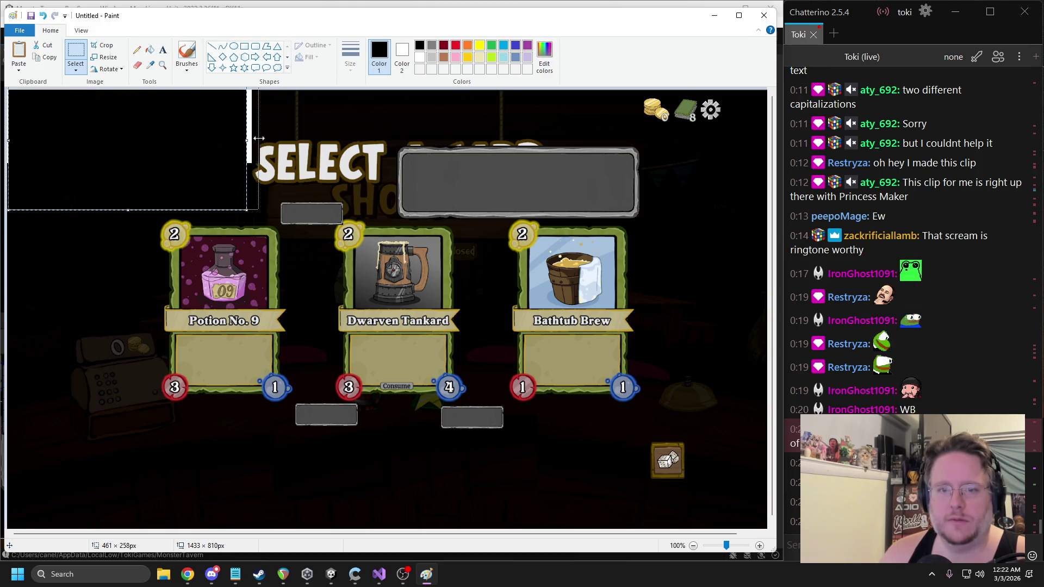
{"action": "left_click", "coordinate": [322, 129]}
{"action": "left_click", "coordinate": [163, 50]}
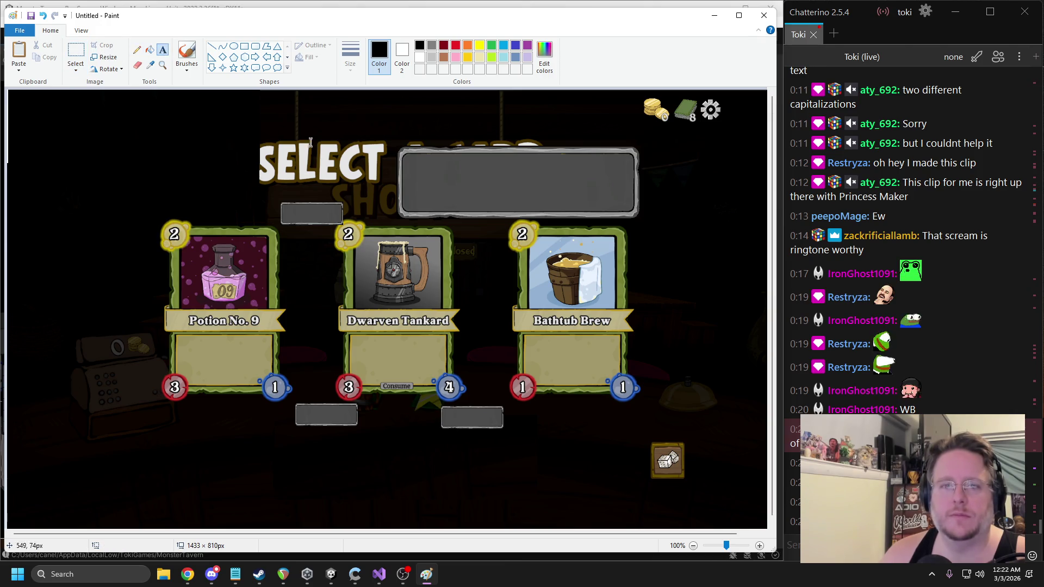
{"action": "left_click_drag", "start_coordinate": [283, 207], "coordinate": [325, 222]}
Type white labels Mana, Attack, Health and the tooltip line 'Drinks and Monsters have Attack and Health'
{"action": "left_click", "coordinate": [251, 58]}
{"action": "type", "text": "Mana"}
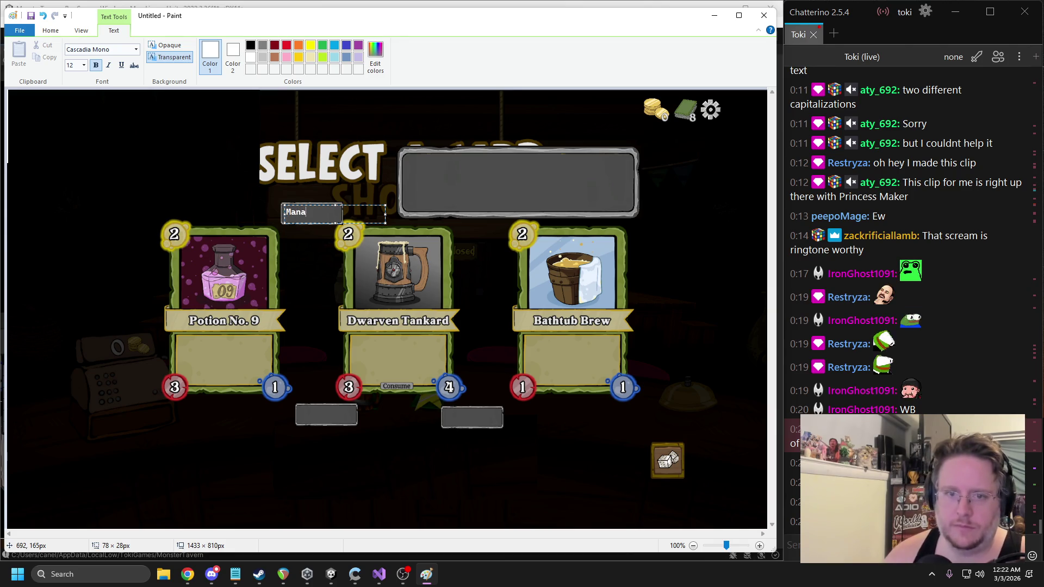
{"action": "left_click_drag", "start_coordinate": [300, 406], "coordinate": [351, 420]}
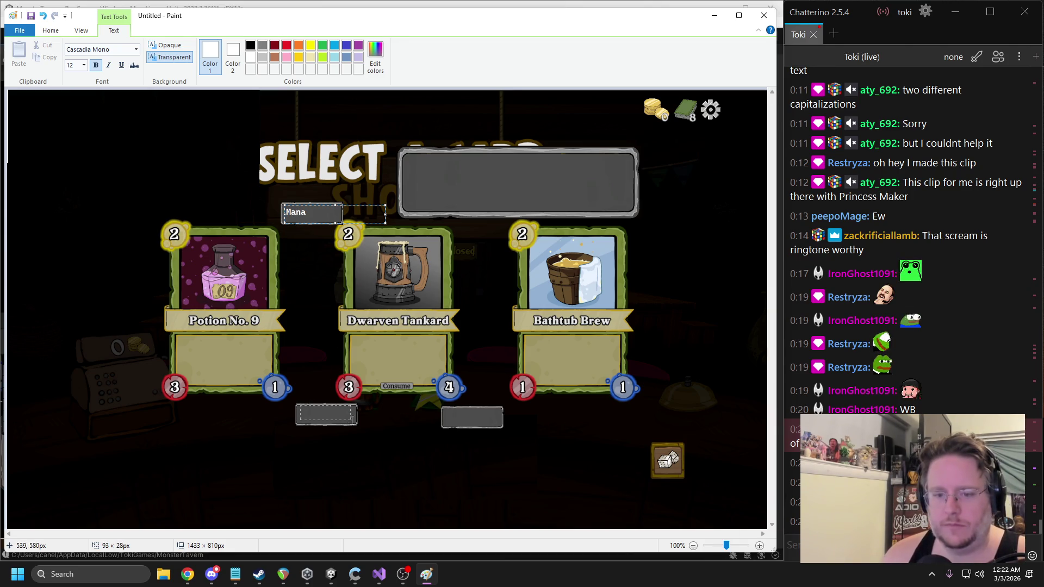
{"action": "type", "text": "Attack"}
{"action": "left_click_drag", "start_coordinate": [445, 411], "coordinate": [490, 420]}
{"action": "type", "text": "Health"}
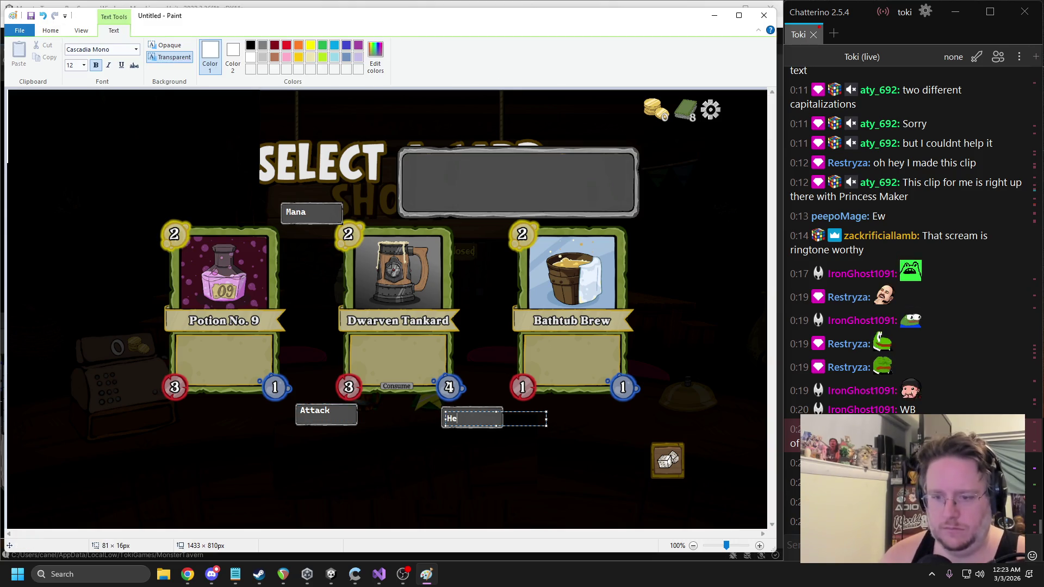
{"action": "left_click_drag", "start_coordinate": [408, 158], "coordinate": [627, 209]}
{"action": "type", "text": "Drinks and Monsters have Attack and H"}
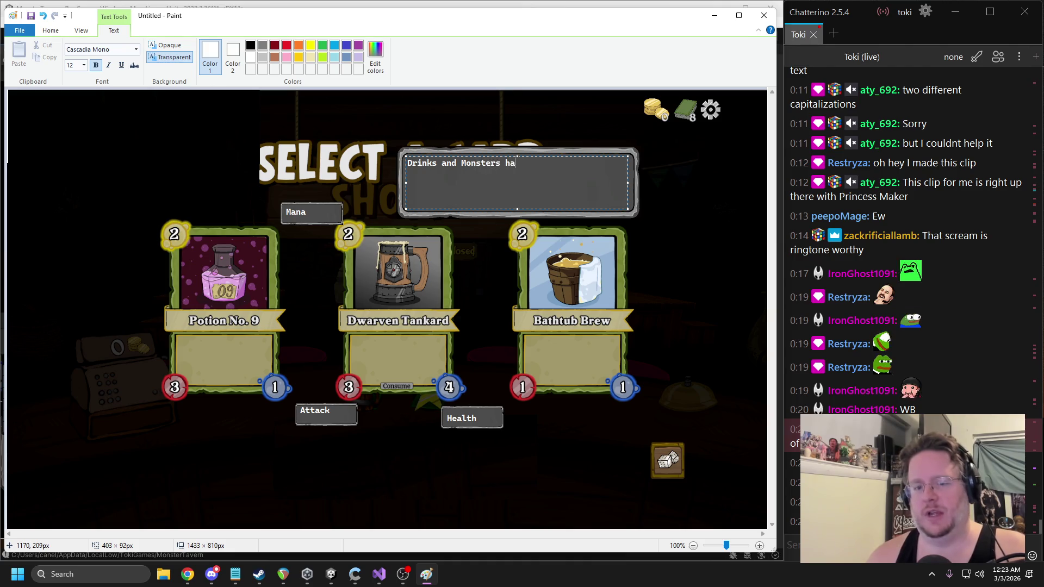
{"action": "type", "text": "ealth."}
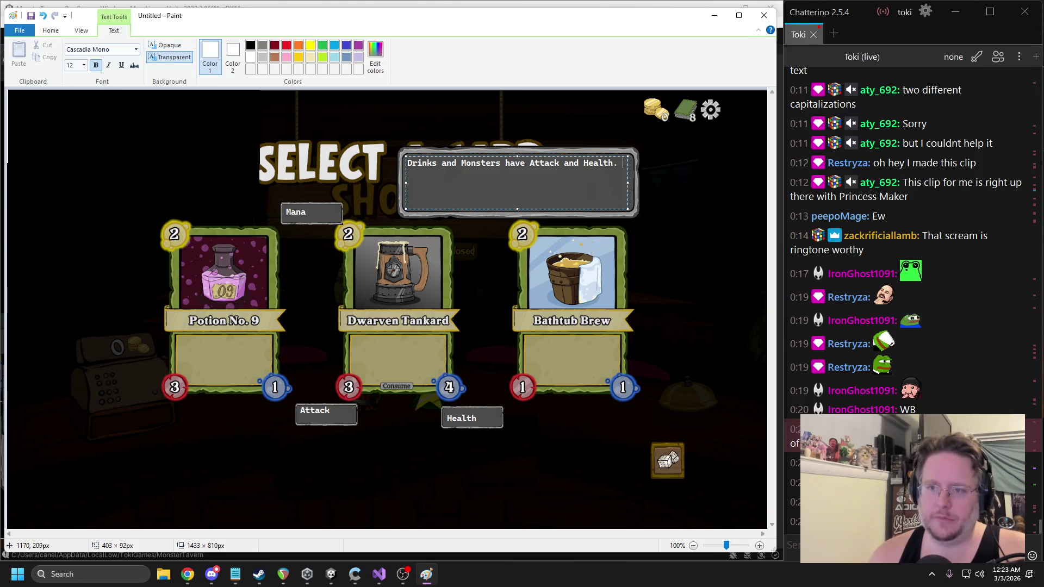
Add a second tooltip line: 'When drink and monster collide both lose health equal to the others attack'
{"action": "key", "text": "Return"}
{"action": "type", "text": "When a Drink is served to"}
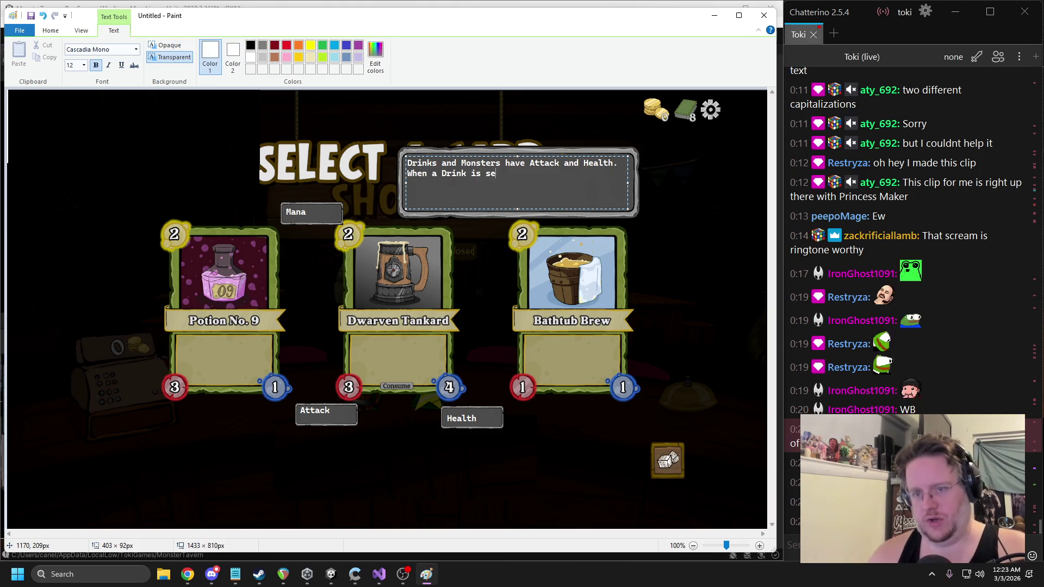
{"action": "key", "text": "BackSpace"}
{"action": "key", "text": "BackSpace"}
{"action": "key", "text": "BackSpace"}
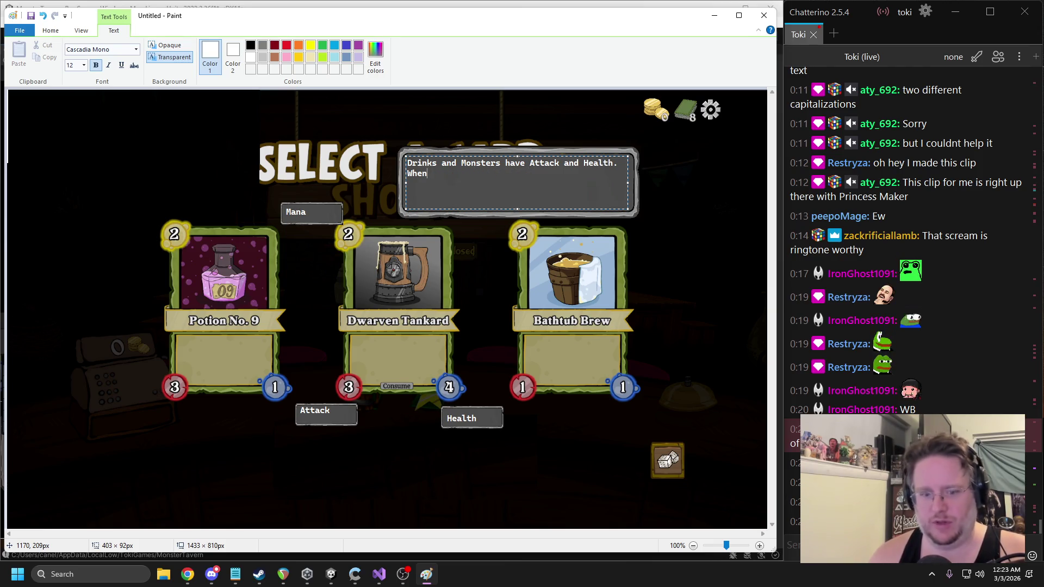
{"action": "type", "text": "en drink"}
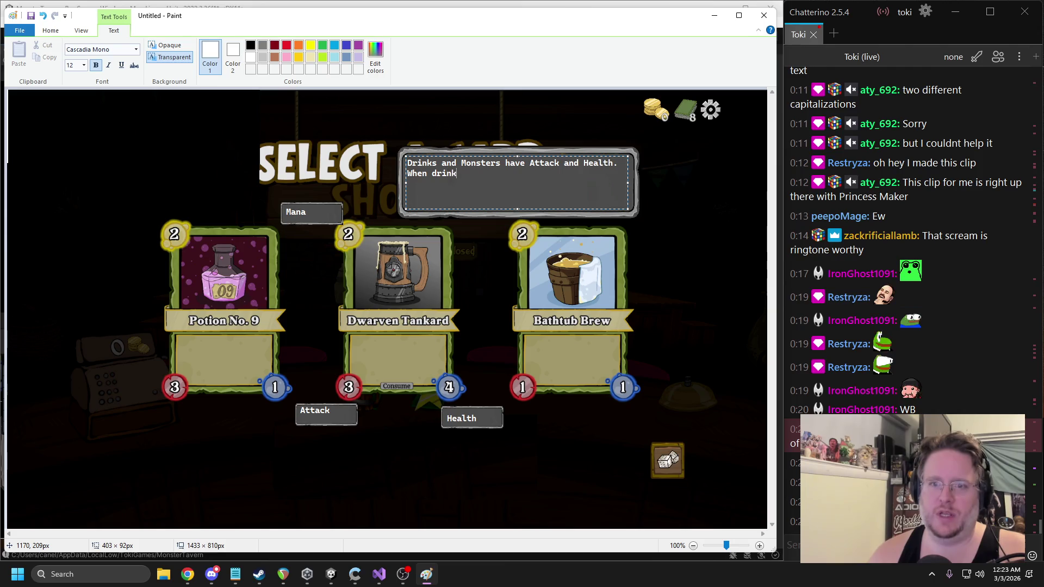
{"action": "type", "text": " and monster "}
{"action": "type", "text": "collide b"}
{"action": "type", "text": "oth lose health "}
{"action": "type", "text": "equal to the others a"}
{"action": "type", "text": "ttack"}
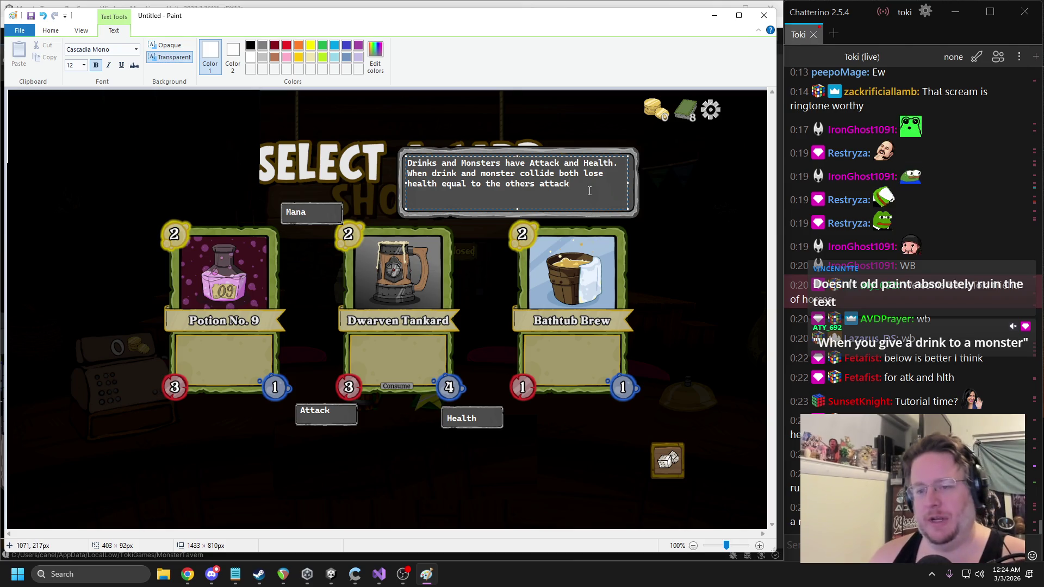
Select the collision sentence in the tooltip
{"action": "left_click_drag", "start_coordinate": [598, 179], "coordinate": [497, 163]}
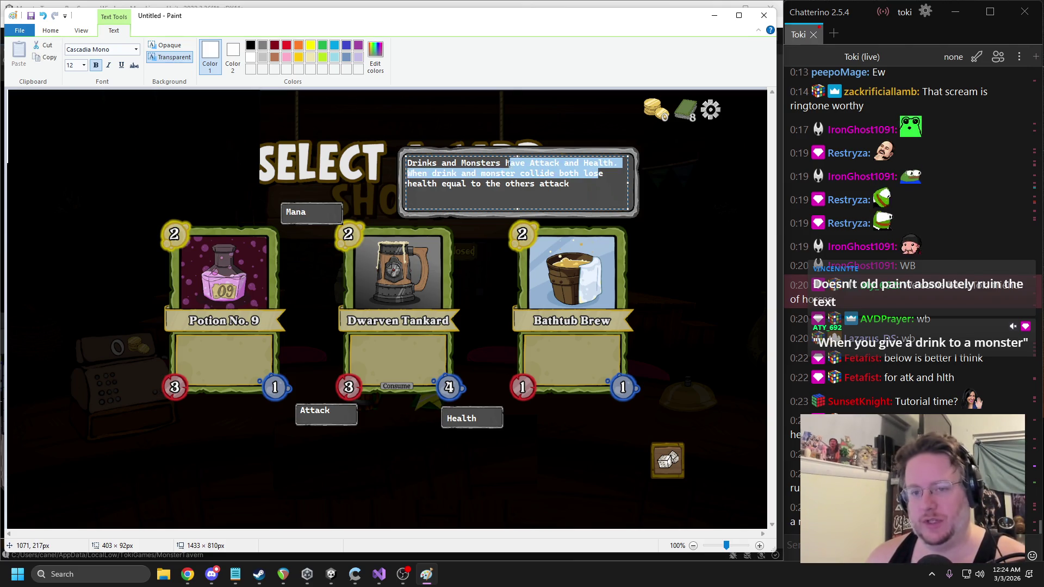
Delete the collision sentence and try alternative wordings, erasing back to the first line
{"action": "left_click_drag", "start_coordinate": [569, 184], "coordinate": [412, 183]}
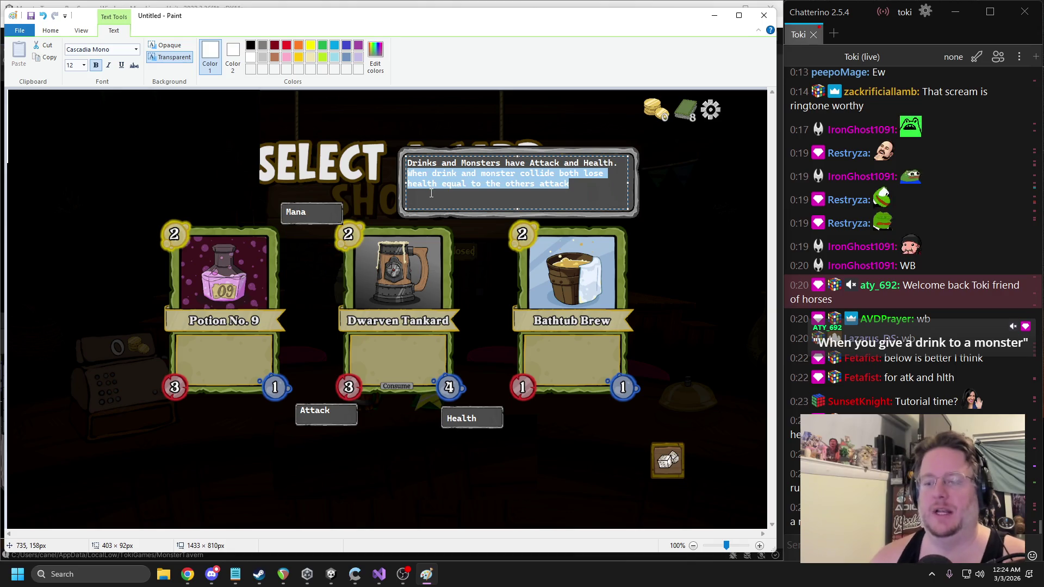
{"action": "key", "text": "BackSpace"}
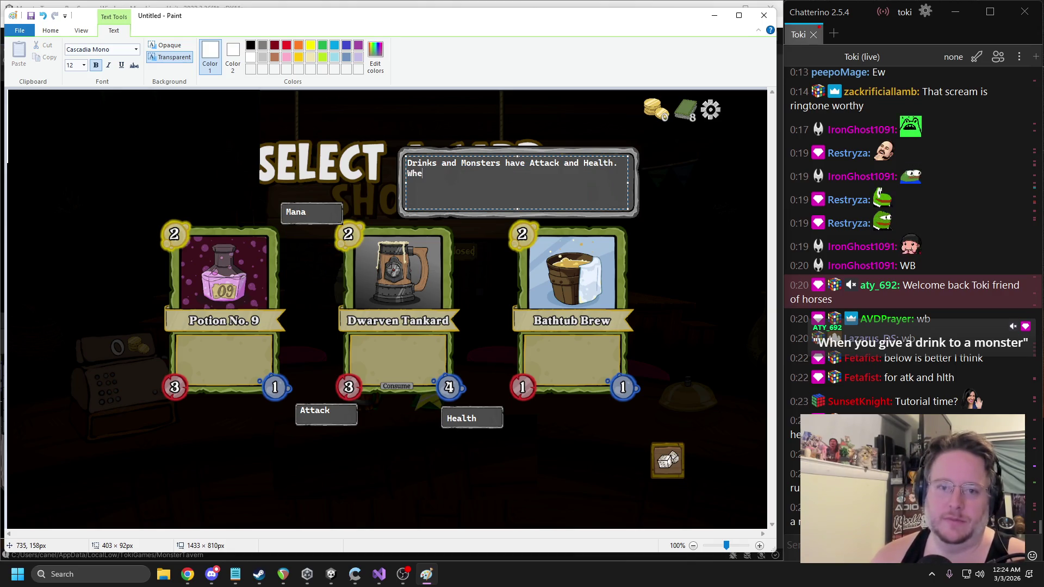
{"action": "type", "text": "n Monsters "}
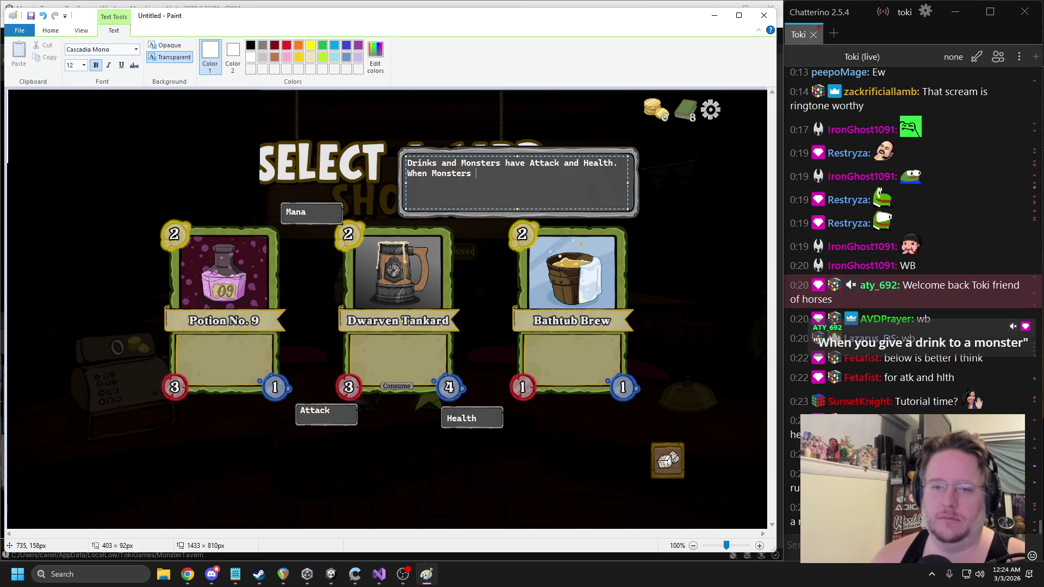
{"action": "type", "text": "and"}
{"action": "key", "text": "BackSpace"}
{"action": "key", "text": "BackSpace"}
{"action": "type", "text": "Drink"}
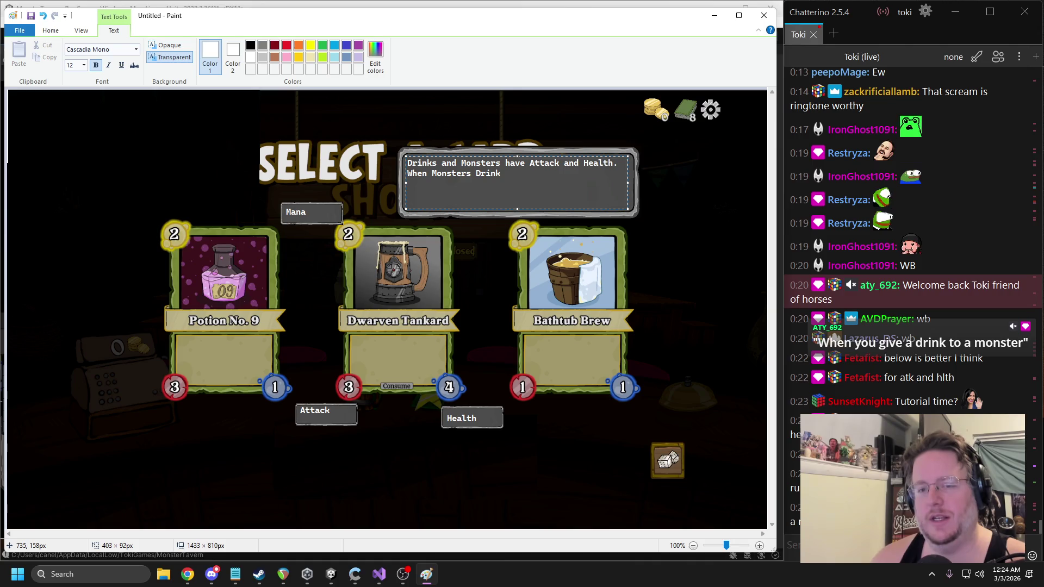
{"action": "key", "text": "BackSpace"}
{"action": "key", "text": "BackSpace"}
{"action": "key", "text": "BackSpace"}
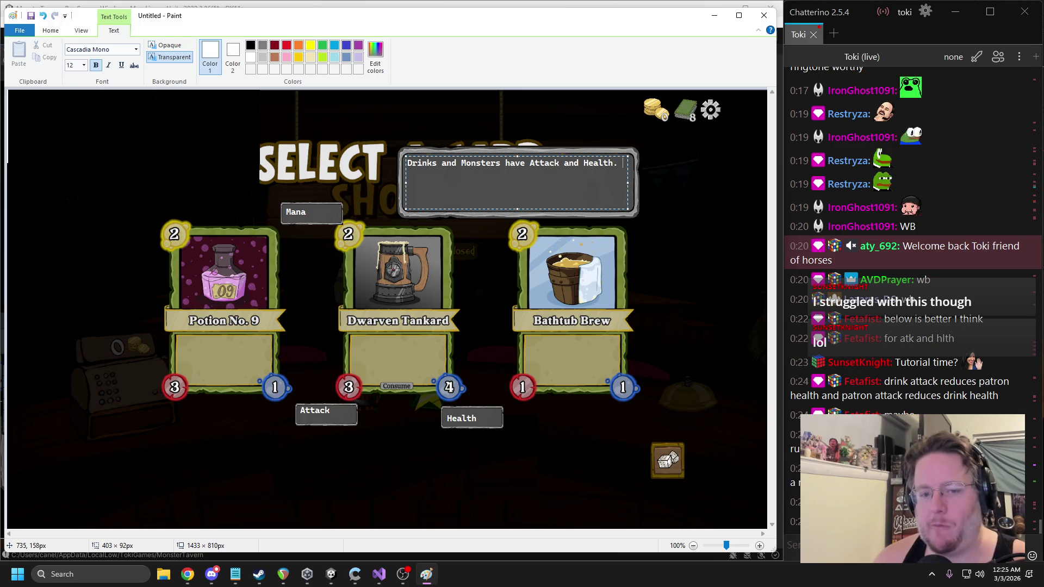
Write 'When a Monster Drinks from a Drink both of their healths are decreased by the others attack.'
{"action": "type", "text": "When a Monster Drinks from a Drink"}
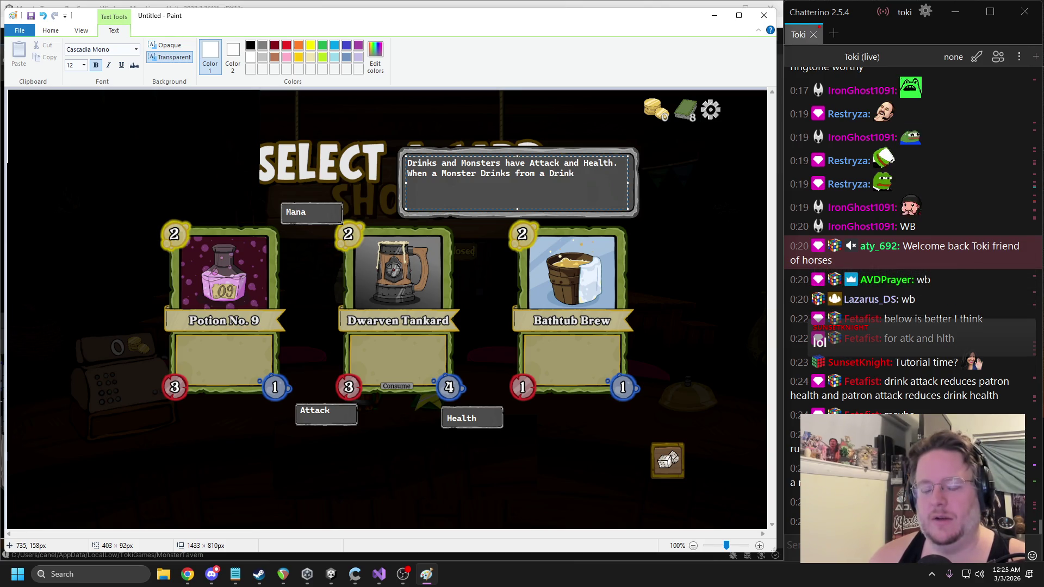
{"action": "type", "text": " both of their healths are subtra"}
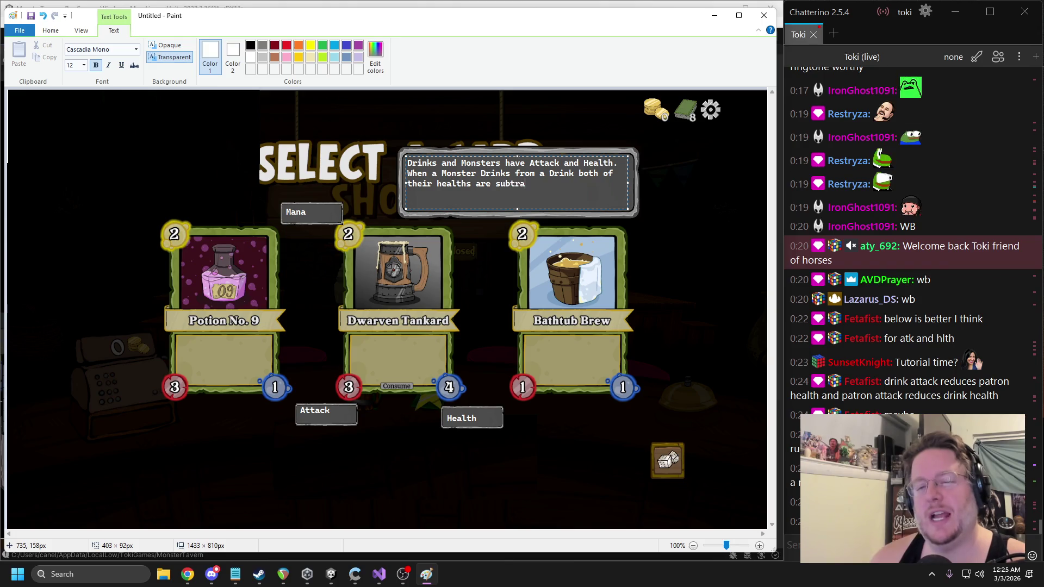
{"action": "key", "text": "BackSpace"}
{"action": "key", "text": "BackSpace"}
{"action": "key", "text": "BackSpace"}
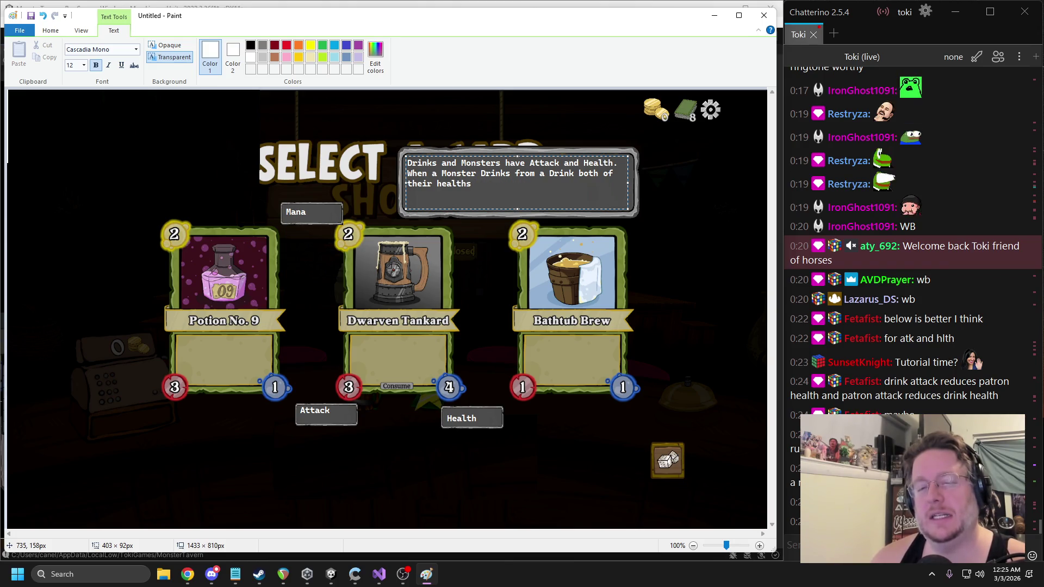
{"action": "type", "text": "are reduced by the others attack."}
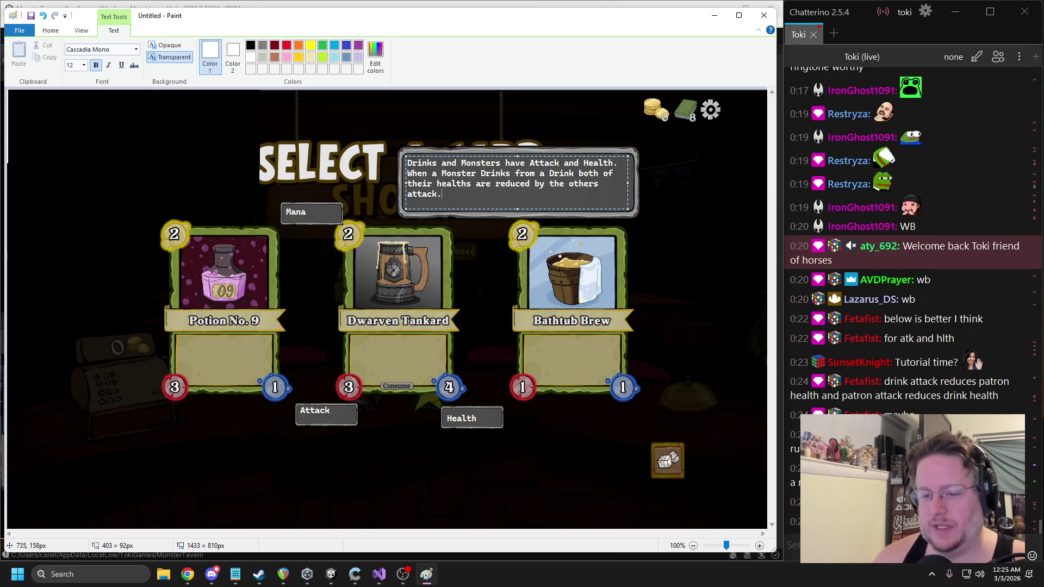
{"action": "left_click_drag", "start_coordinate": [441, 194], "coordinate": [425, 183]}
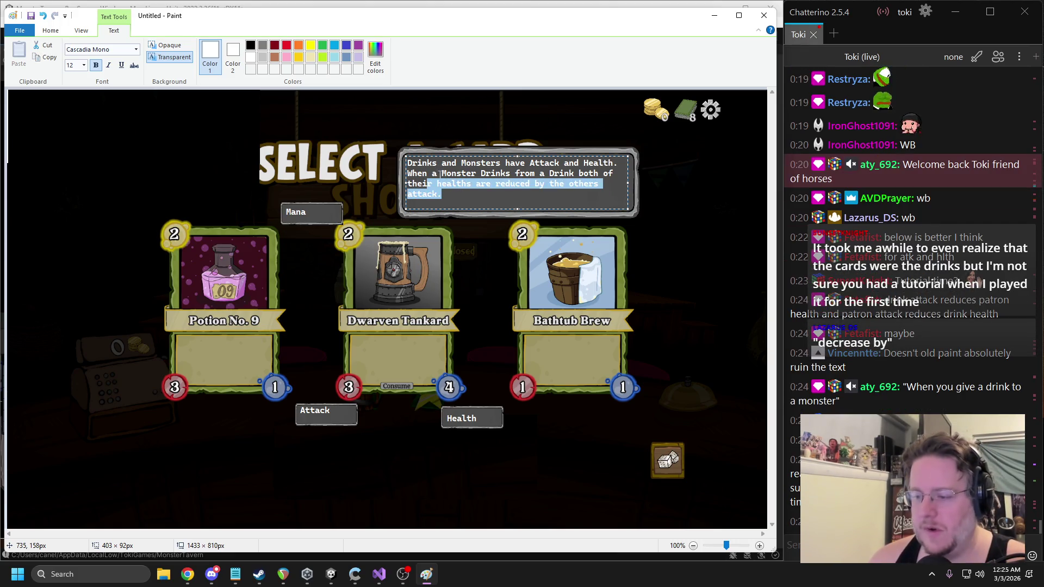
{"action": "left_click", "coordinate": [506, 183]}
{"action": "double_click", "coordinate": [505, 184]}
{"action": "type", "text": "de"}
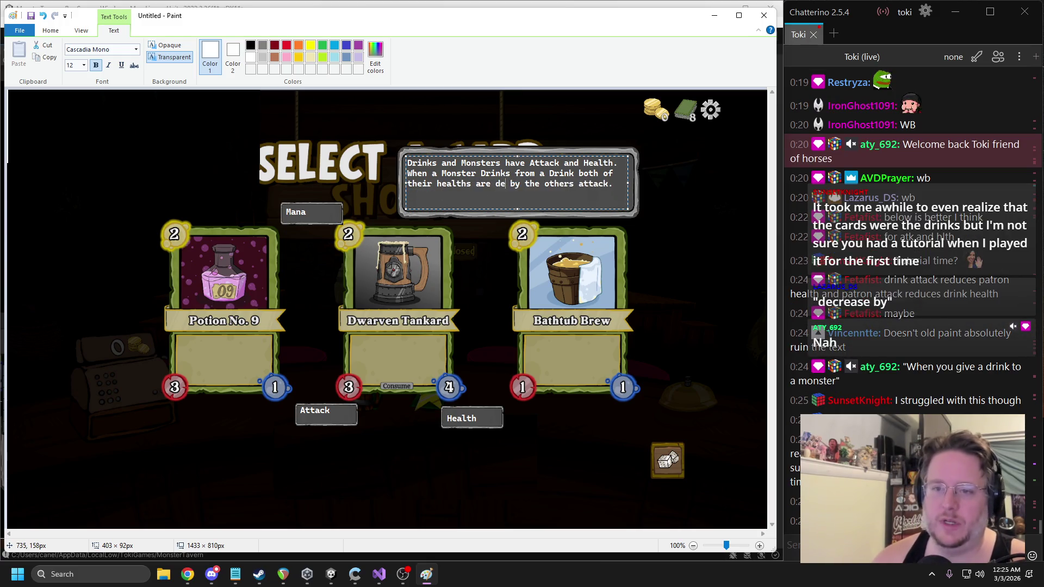
{"action": "type", "text": "creased"}
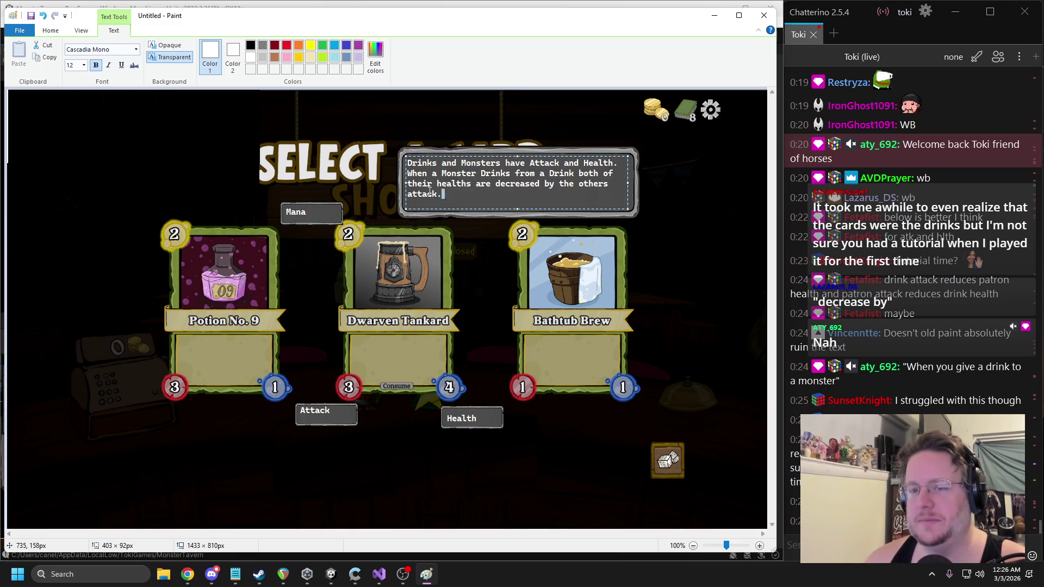
Delete that second sentence and start a new line, 'Health is reduced by Attack'
{"action": "left_click_drag", "start_coordinate": [441, 194], "coordinate": [408, 174]}
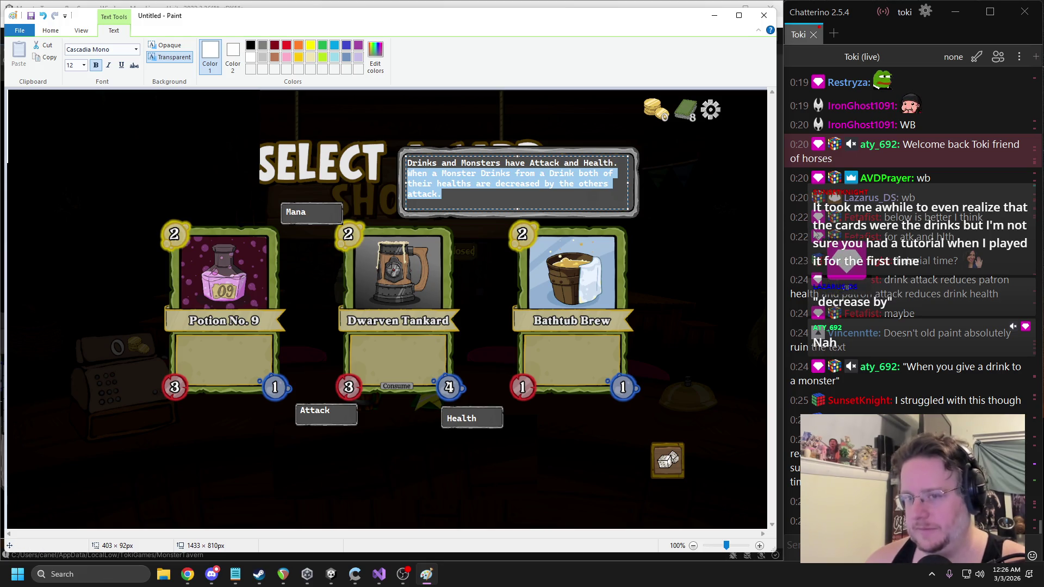
{"action": "key", "text": "BackSpace"}
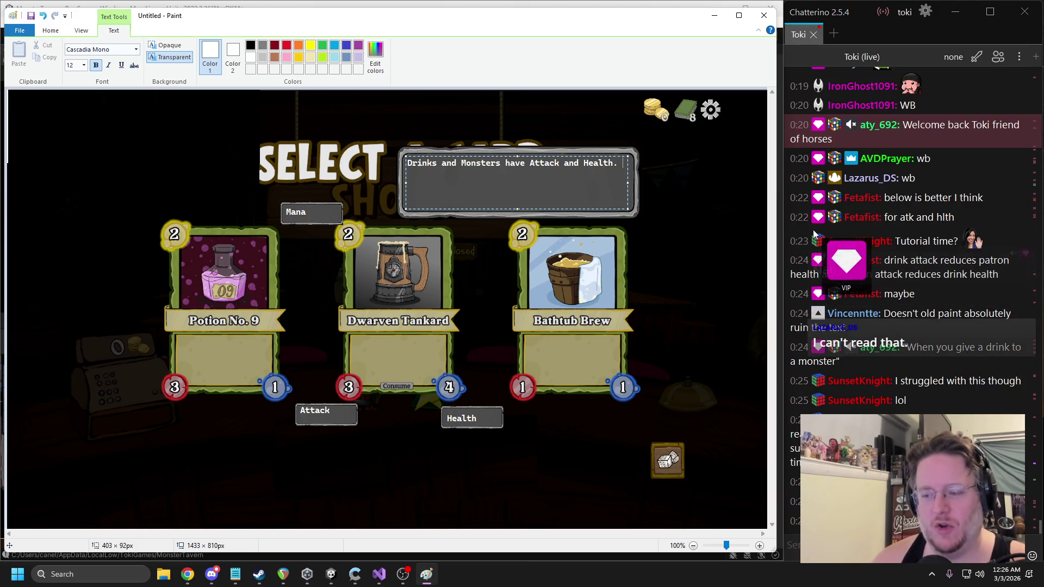
{"action": "left_click", "coordinate": [814, 234]}
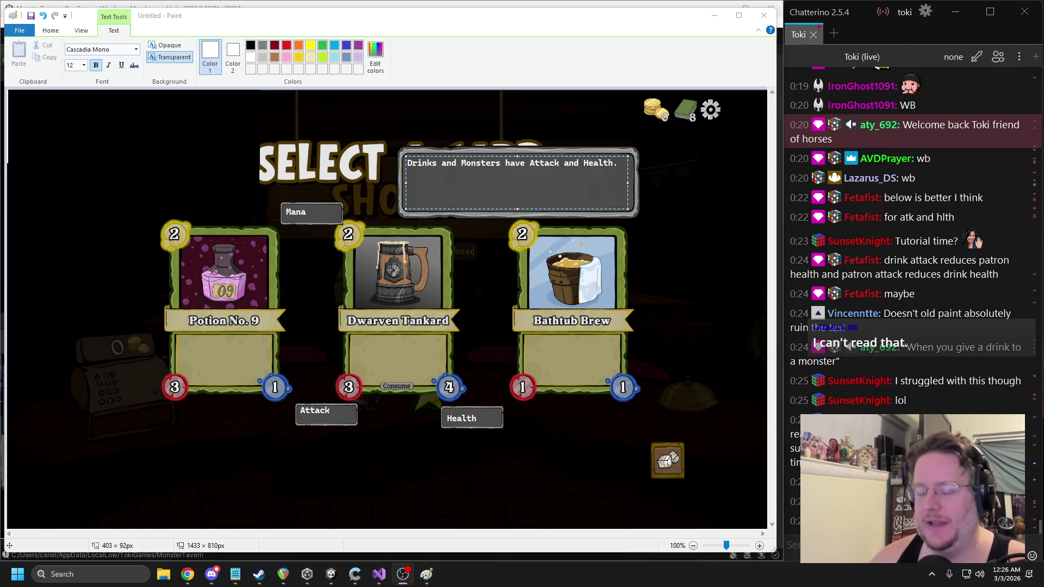
{"action": "left_click", "coordinate": [476, 181]}
{"action": "left_click_drag", "start_coordinate": [622, 163], "coordinate": [408, 163]}
{"action": "left_click", "coordinate": [609, 163]}
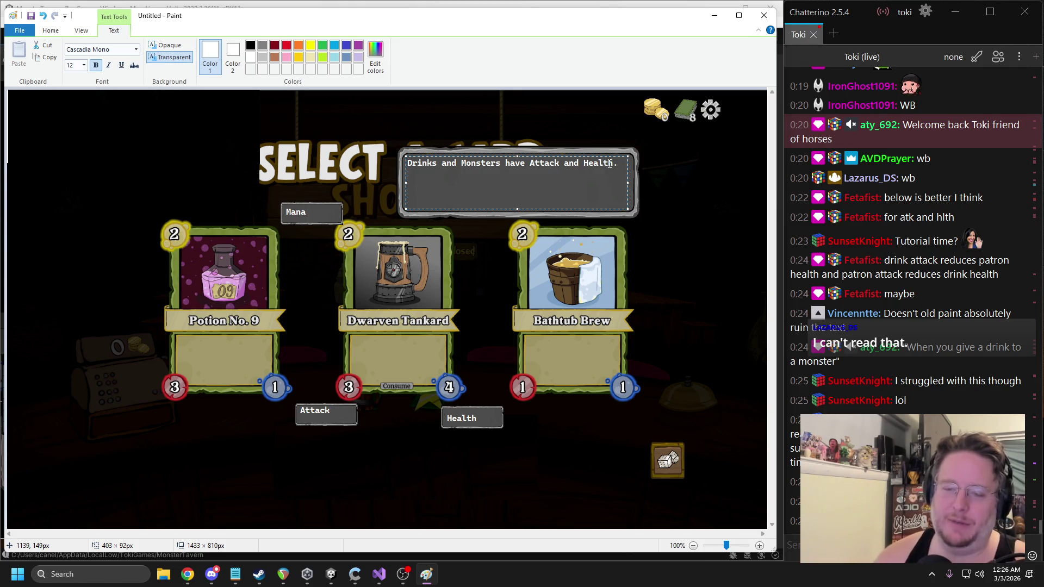
{"action": "key", "text": "Return"}
{"action": "type", "text": "Health is r"}
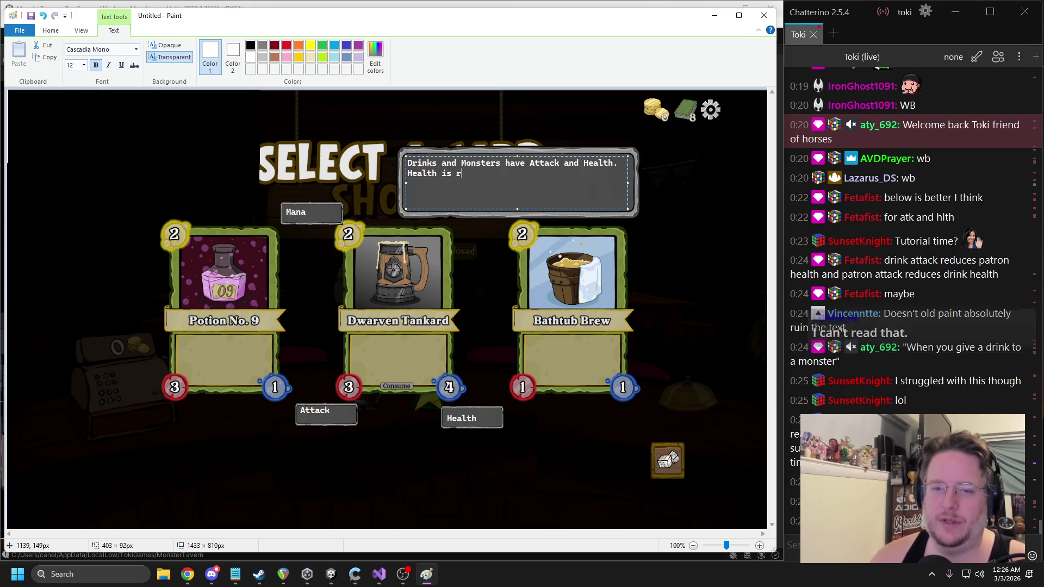
{"action": "type", "text": "educed by Attack"}
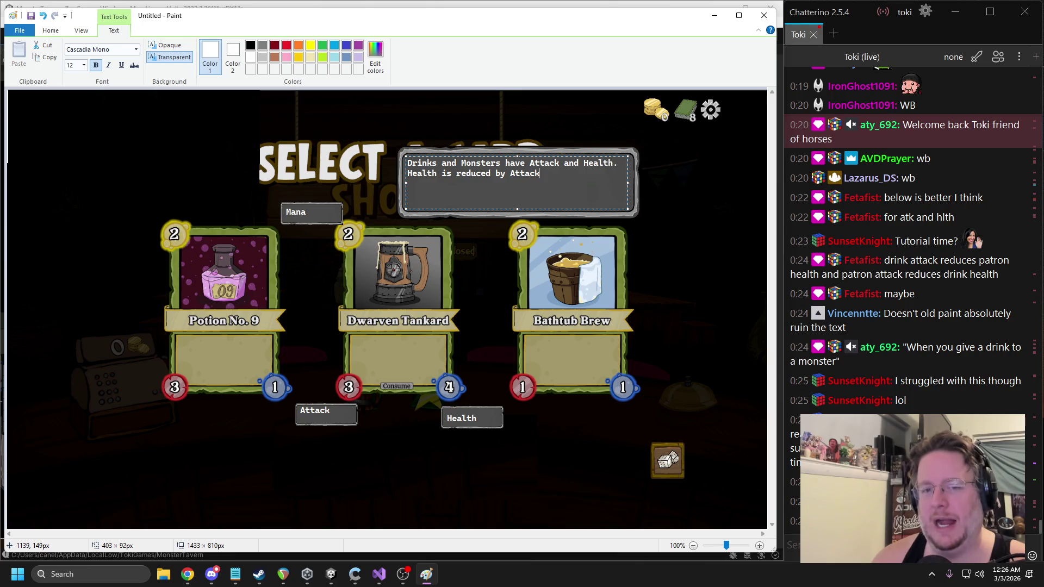
Erase the 'Health is reduced by Attack' draft and trim the second tooltip line to 'When'
{"action": "key", "text": "BackSpace"}
{"action": "key", "text": "BackSpace"}
{"action": "key", "text": "BackSpace"}
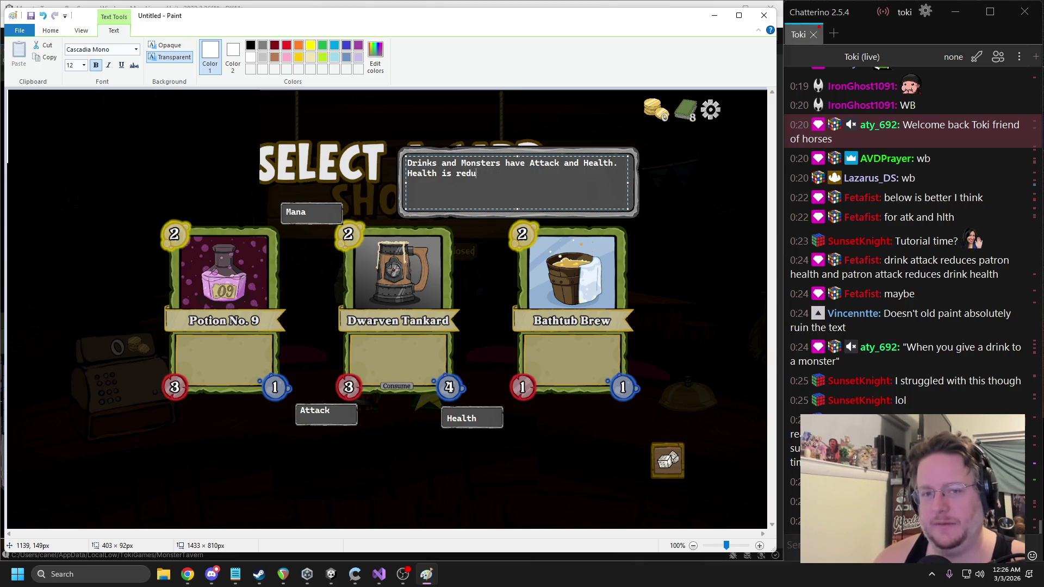
{"action": "type", "text": "When a M"}
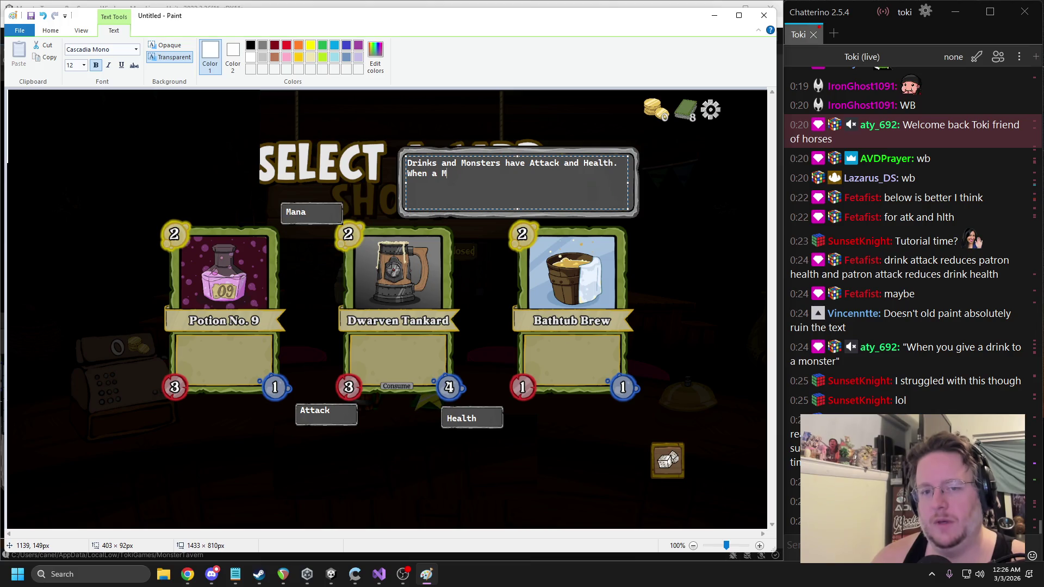
{"action": "type", "text": "onster drinks a"}
{"action": "key", "text": "BackSpace"}
{"action": "key", "text": "BackSpace"}
{"action": "key", "text": "BackSpace"}
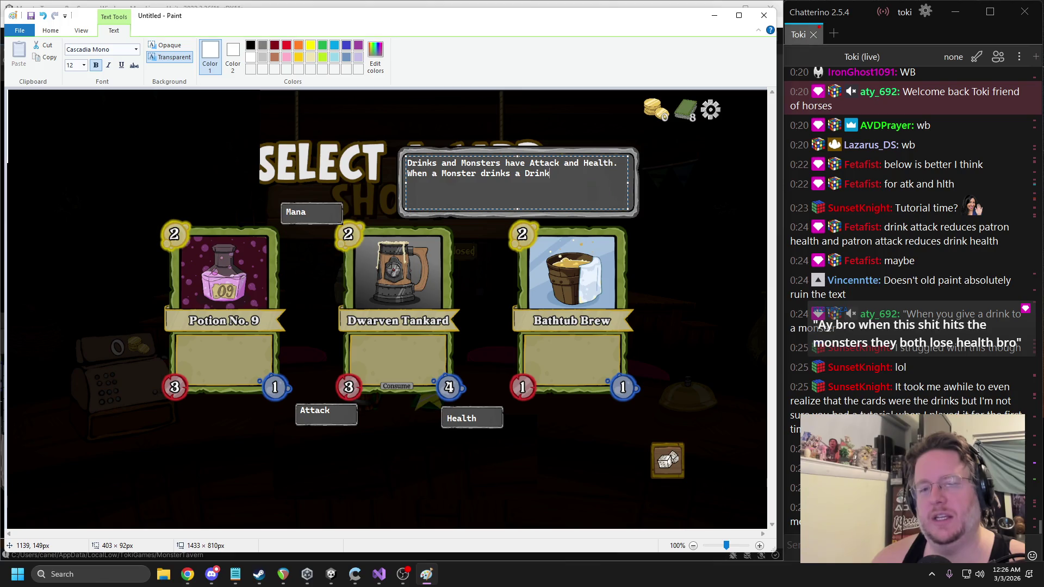
{"action": "key", "text": "BackSpace"}
{"action": "key", "text": "BackSpace"}
{"action": "key", "text": "BackSpace"}
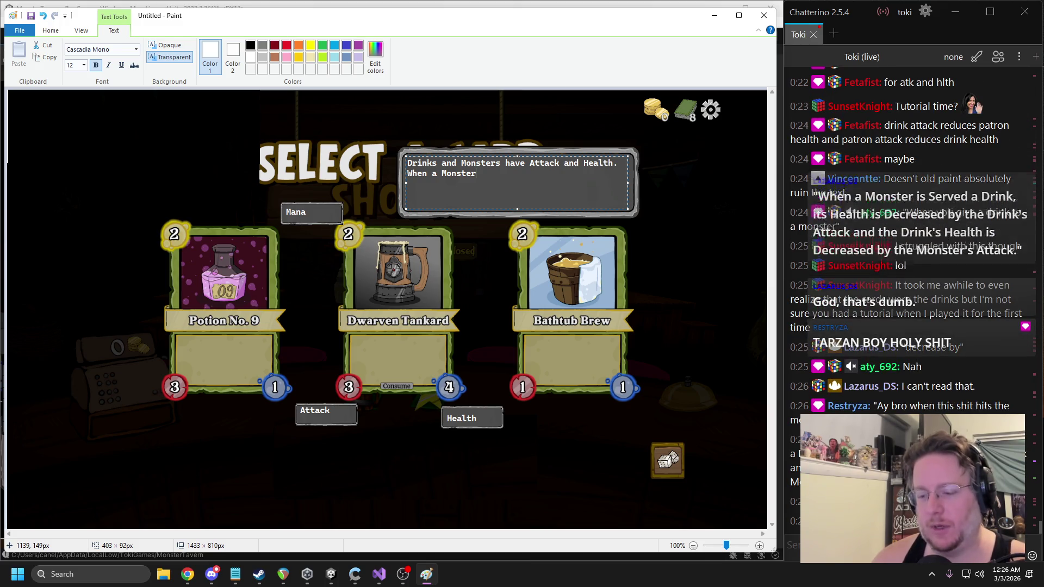
{"action": "key", "text": "BackSpace"}
{"action": "key", "text": "BackSpace"}
{"action": "key", "text": "BackSpace"}
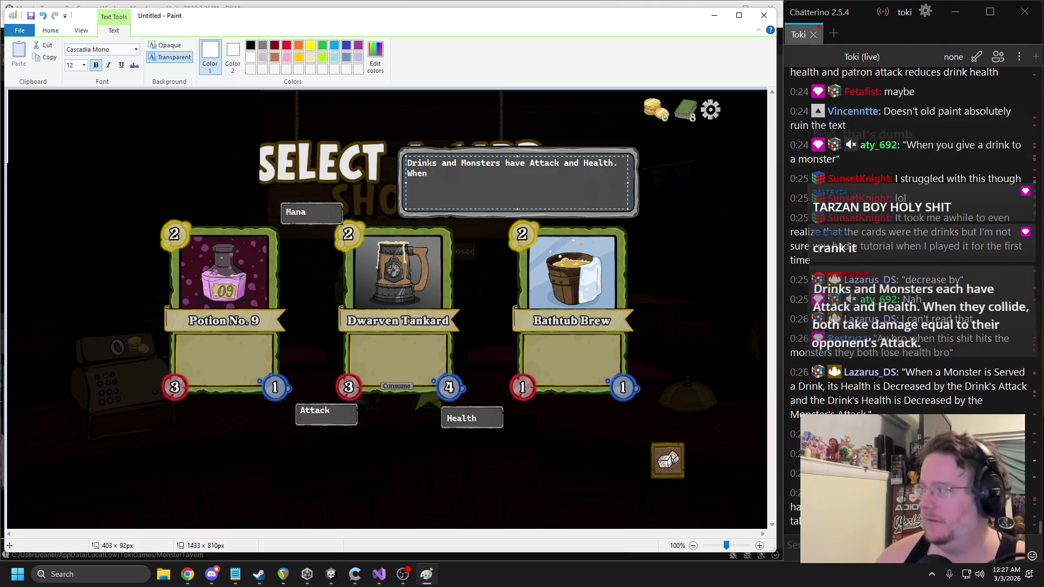
Check the chat for suggested wording, then select the word 'When' in the tooltip
{"action": "key", "text": "alt+Tab"}
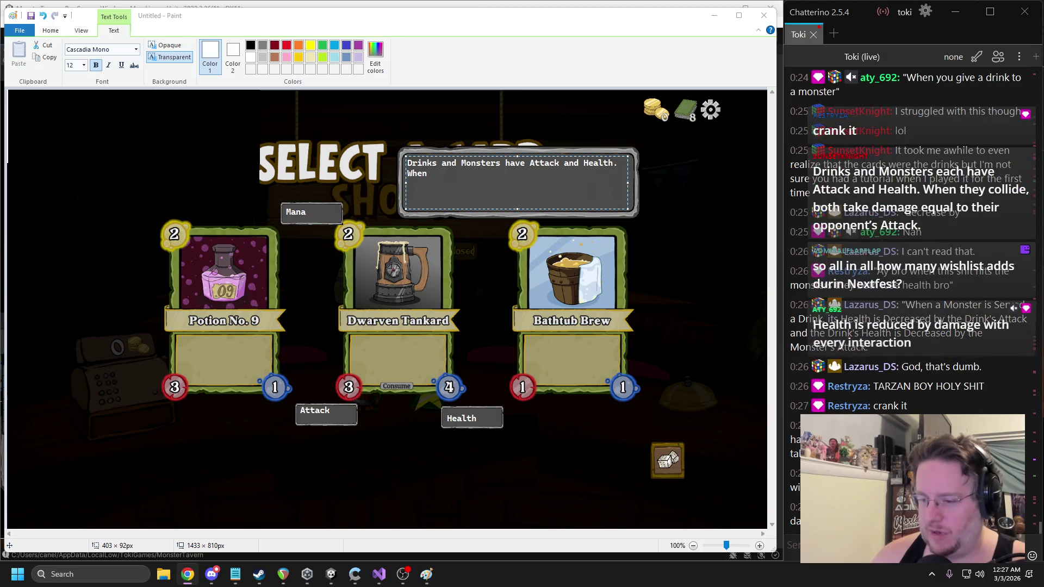
{"action": "left_click", "coordinate": [795, 453]}
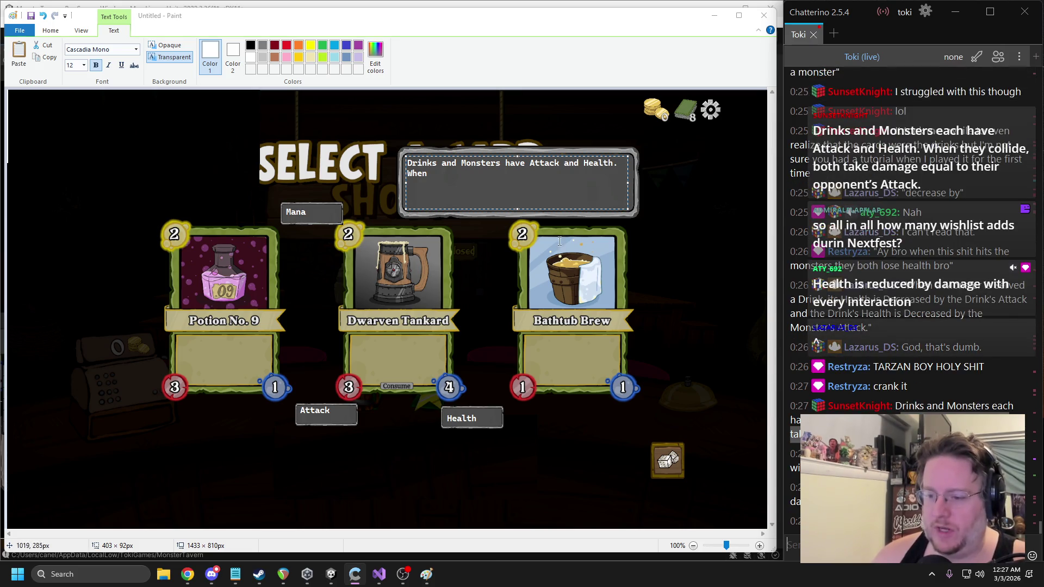
{"action": "double_click", "coordinate": [413, 173]}
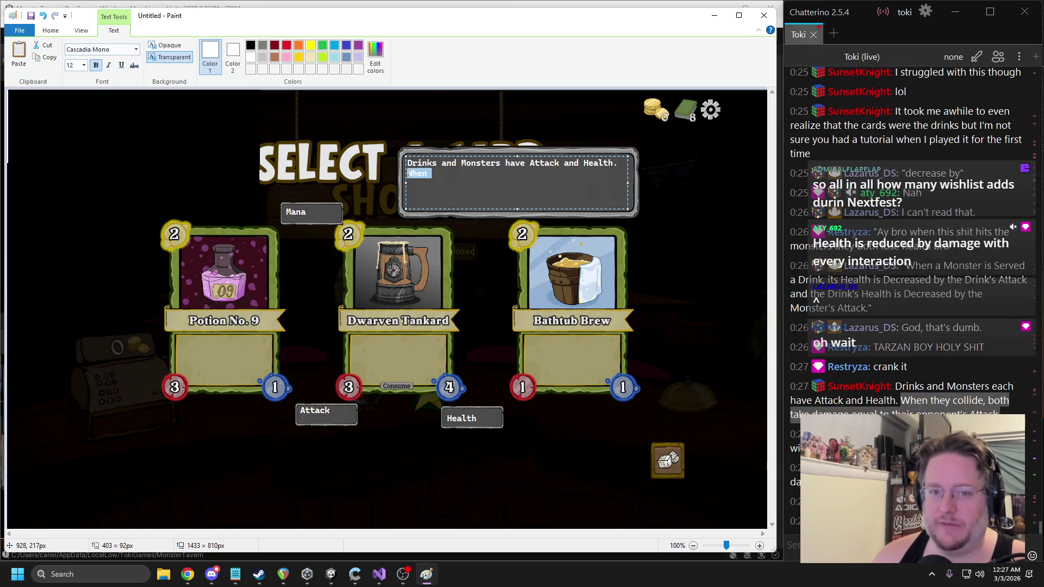
Paste 'Health is reduced by damage with every interaction' as the tooltip's second sentence
{"action": "type", "text": "When they collide, both take damage equal to their opponent’s Attack."}
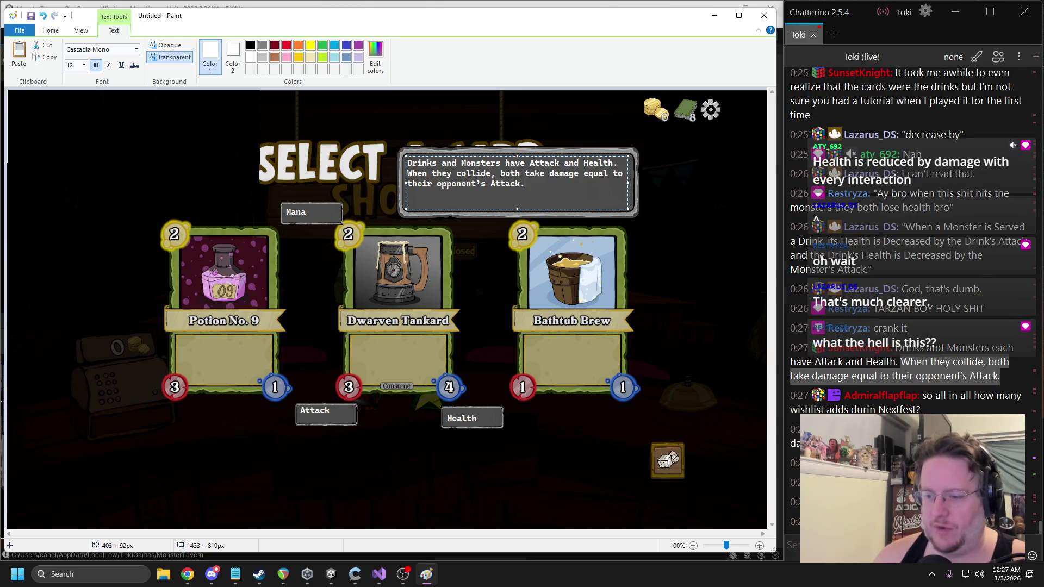
{"action": "left_click", "coordinate": [897, 381]}
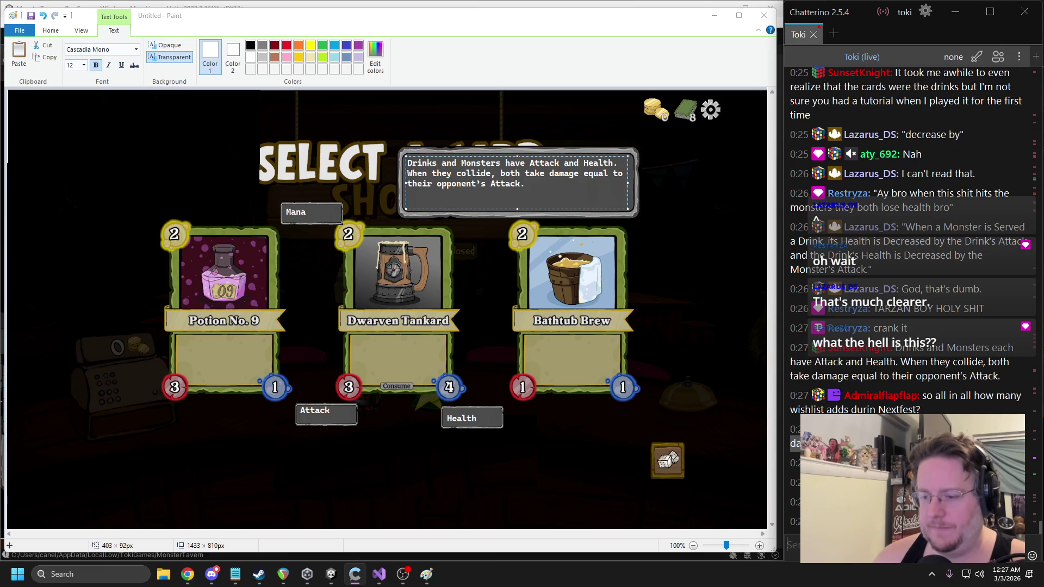
{"action": "left_click", "coordinate": [404, 174]}
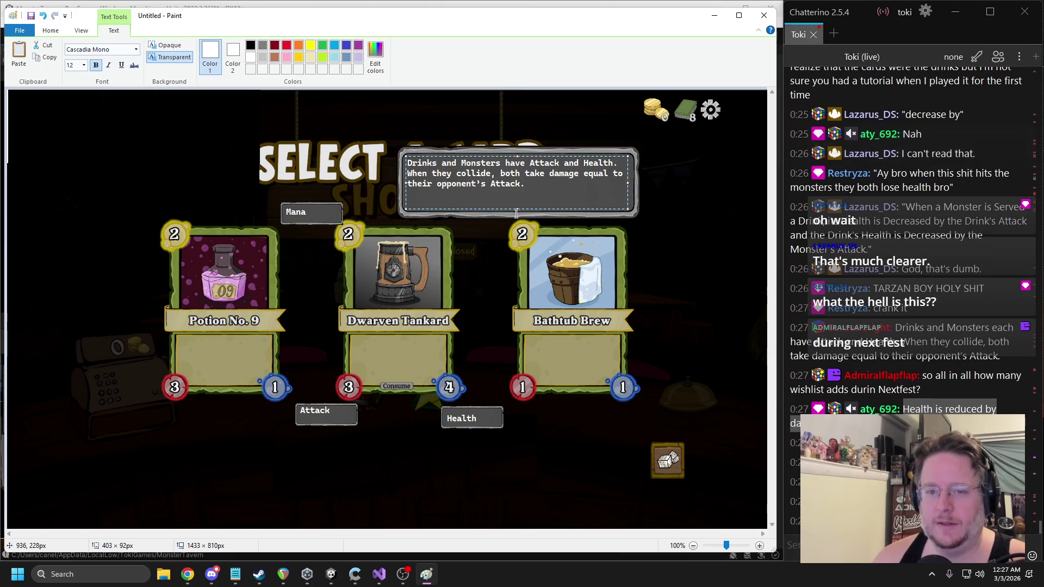
{"action": "left_click_drag", "start_coordinate": [526, 184], "coordinate": [407, 171]}
{"action": "type", "text": "Health is reduced by damage with every interaction"}
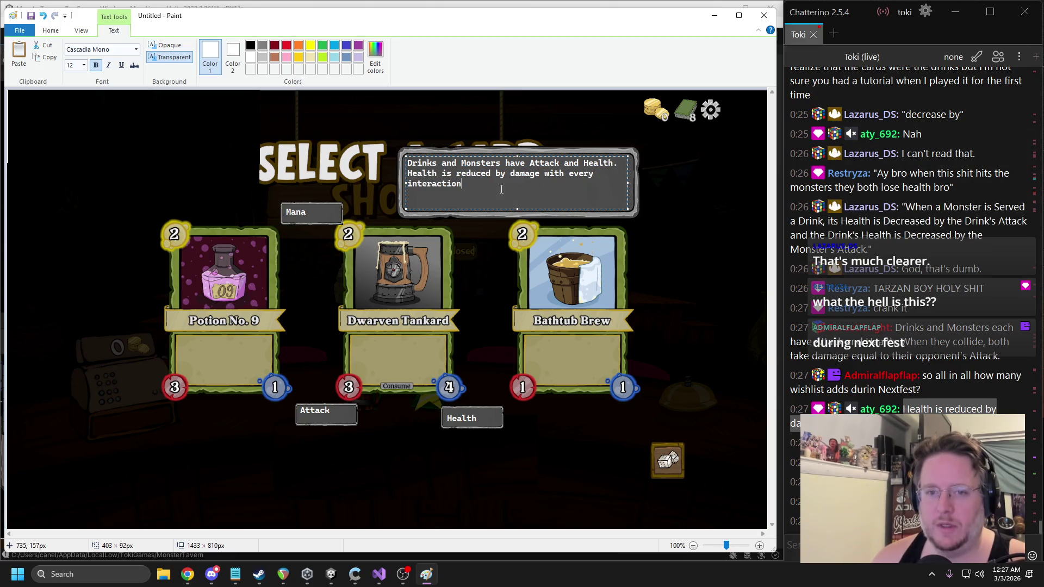
Compare the tooltip text with the chat window to get revised wording
{"action": "key", "text": "alt+Tab"}
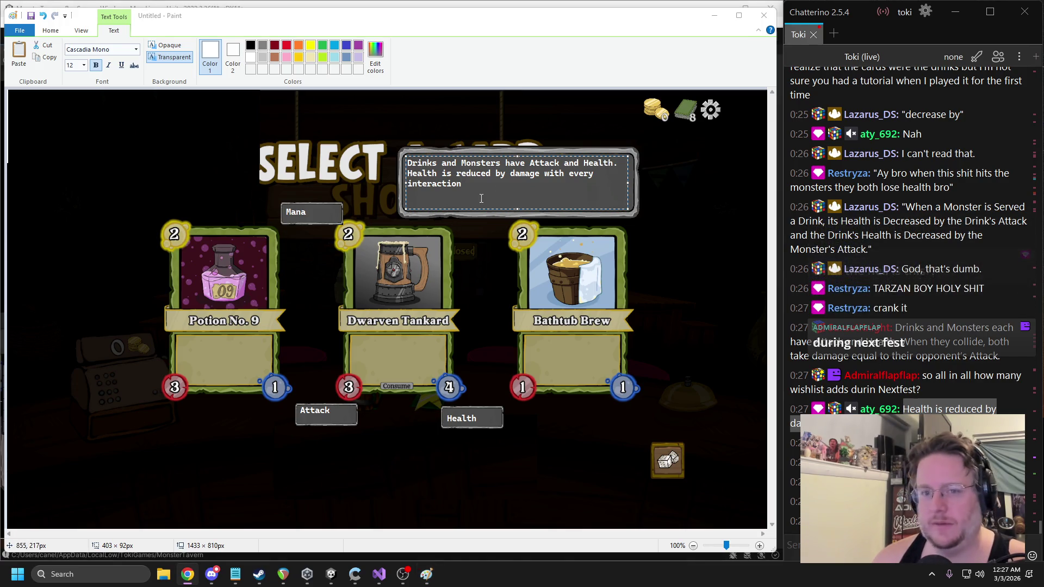
{"action": "left_click", "coordinate": [476, 183]}
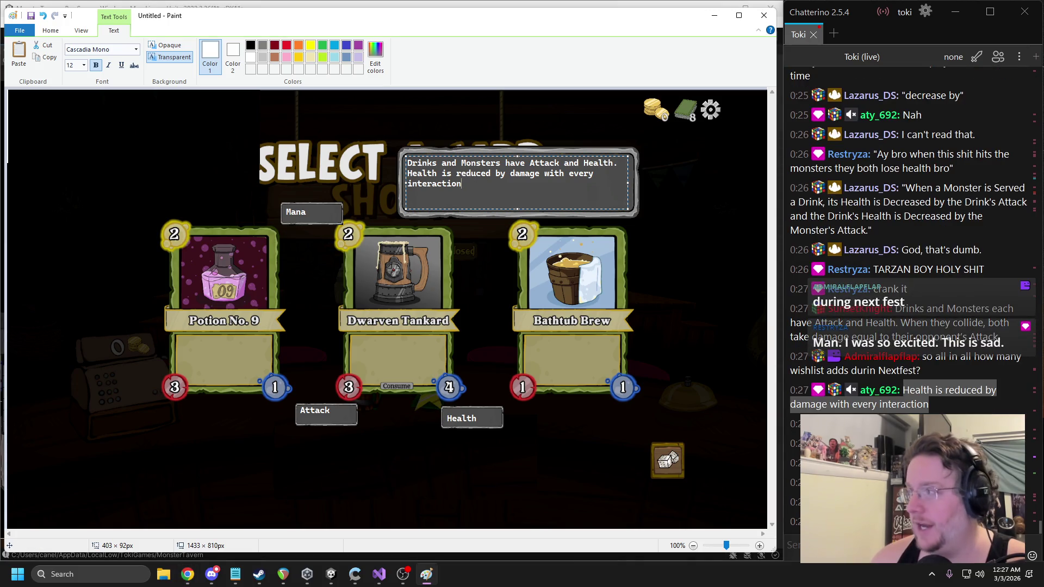
{"action": "key", "text": "alt+Tab"}
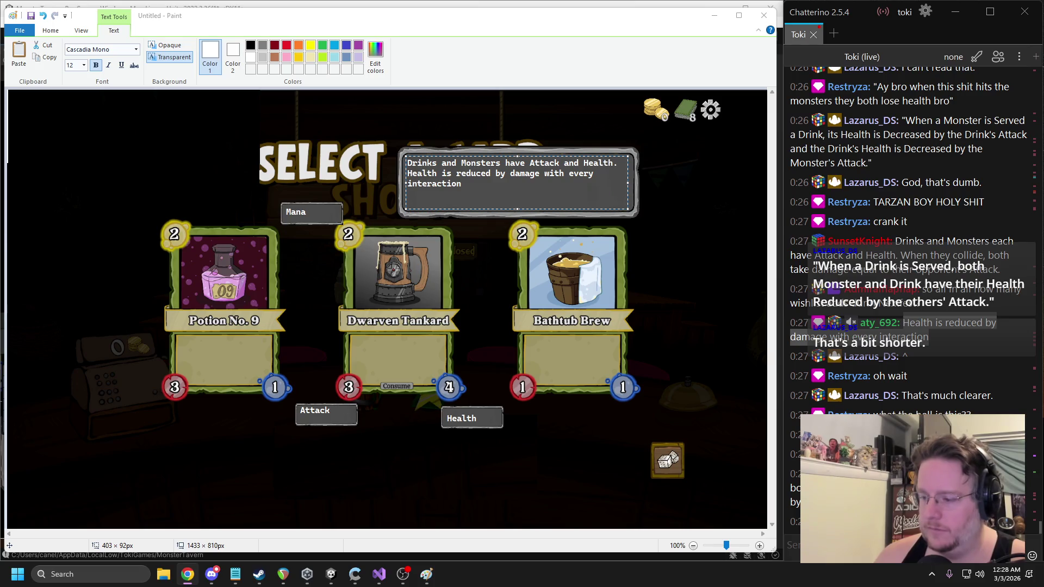
{"action": "left_click", "coordinate": [795, 497]}
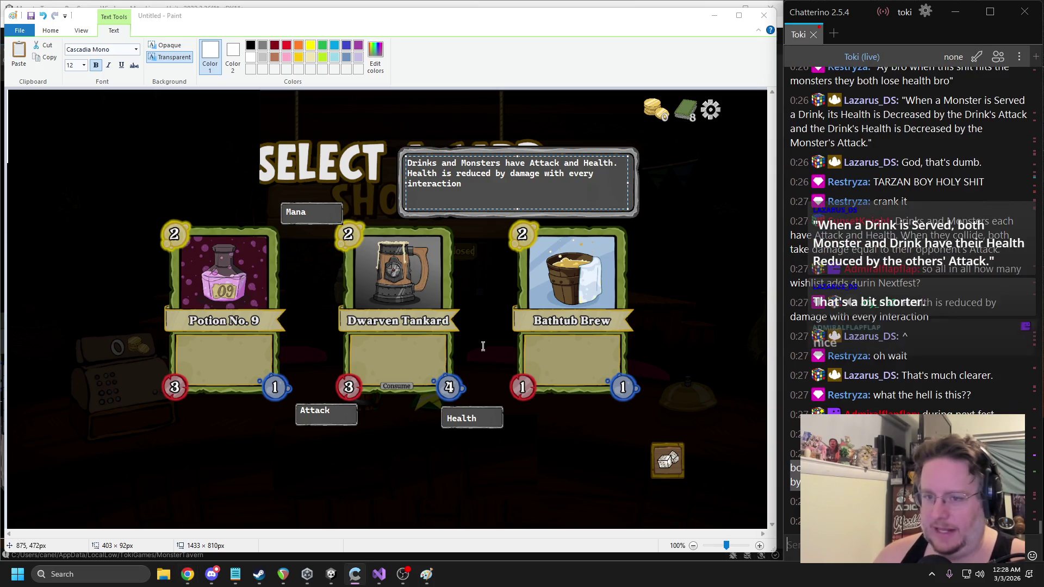
Replace the second sentence with the pasted 'When a Drink is Served…' wording and reselect it
{"action": "mouse_move", "coordinate": [476, 207]}
{"action": "left_mouse_down"}
{"action": "mouse_move", "coordinate": [384, 163]}
{"action": "mouse_move", "coordinate": [384, 173]}
{"action": "left_mouse_up"}
{"action": "type", "text": "When a Drink is Served, both Monster and Drink have their Health Reduced by the others' Attack."}
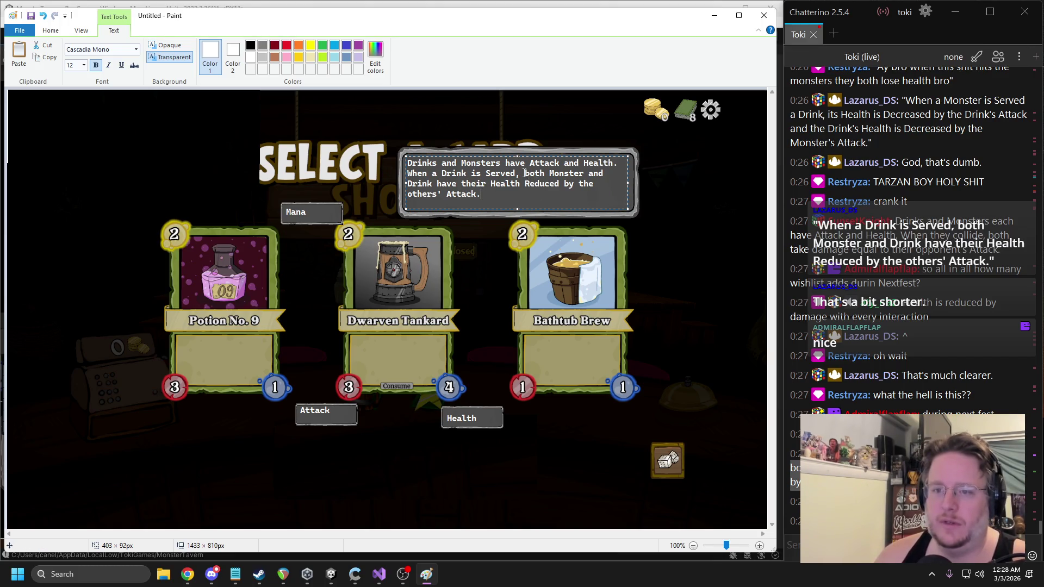
{"action": "left_click_drag", "start_coordinate": [520, 175], "coordinate": [515, 174]}
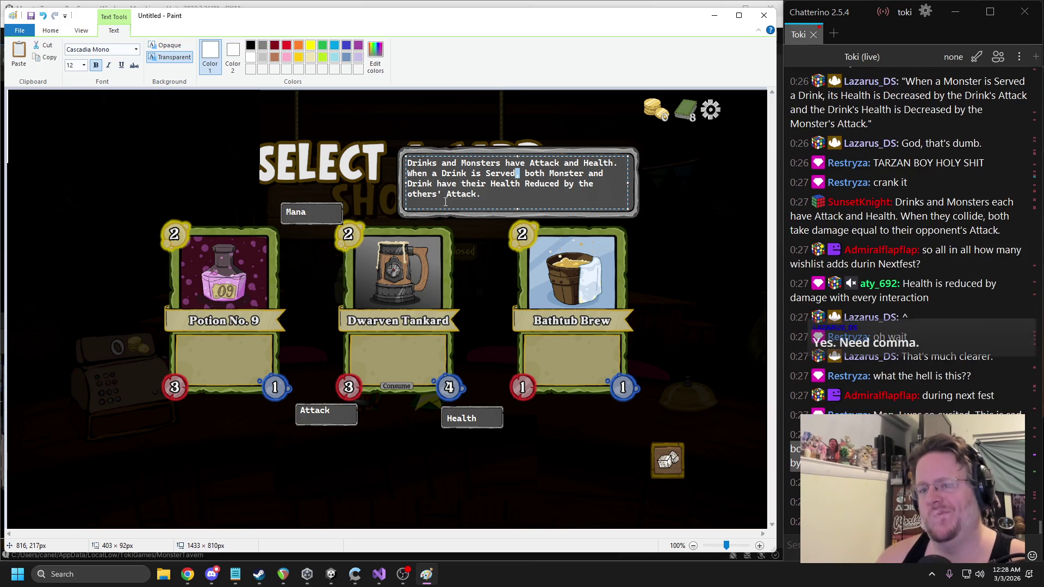
{"action": "left_click_drag", "start_coordinate": [498, 196], "coordinate": [407, 172]}
{"action": "type", "text": ","}
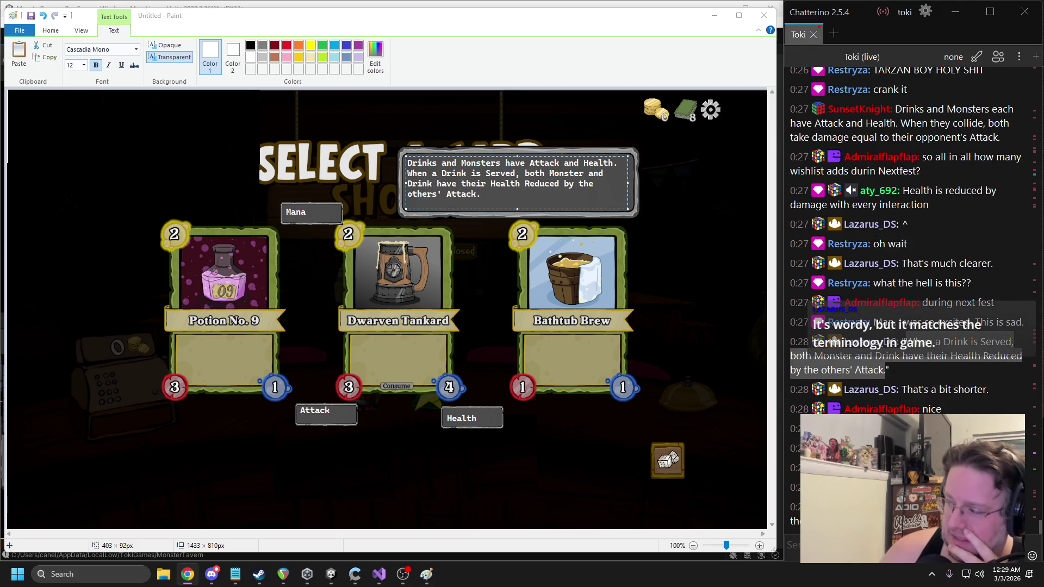
Retype the second sentence as 'When Monster and Drink clash, each loses Health equal to the other's Attack.'
{"action": "key", "text": "alt+Tab"}
{"action": "mouse_move", "coordinate": [435, 174]}
{"action": "left_mouse_down"}
{"action": "mouse_move", "coordinate": [477, 173]}
{"action": "mouse_move", "coordinate": [407, 173]}
{"action": "left_mouse_up"}
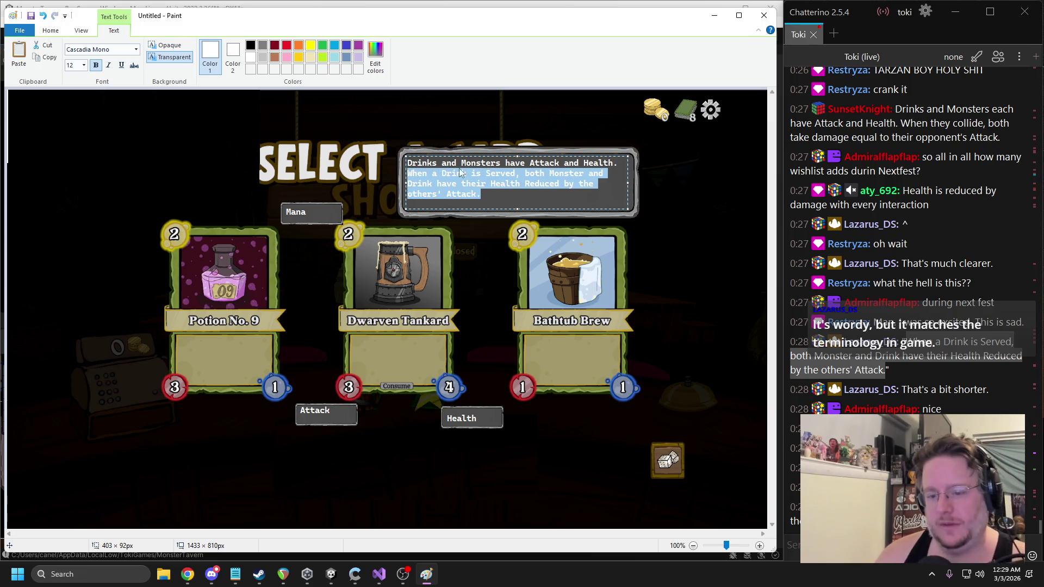
{"action": "type", "text": "When Monster and Drinik"}
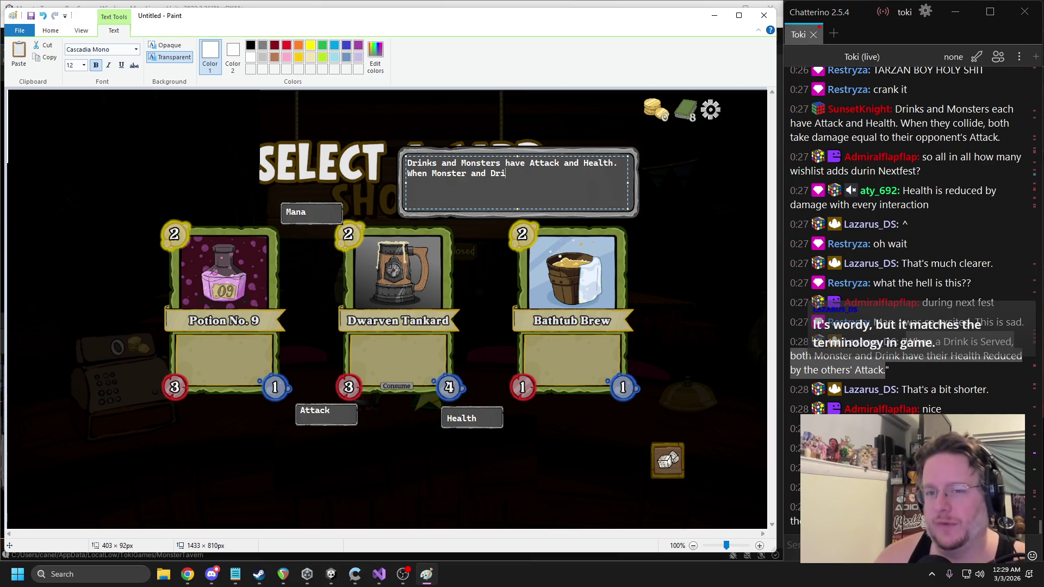
{"action": "type", "text": " clash"}
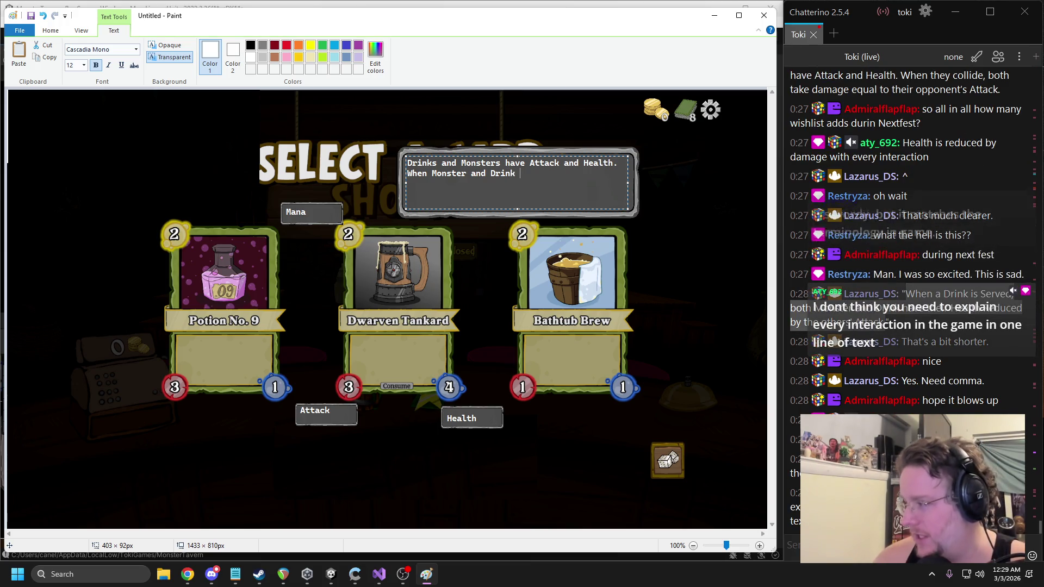
{"action": "type", "text": ", each lo"}
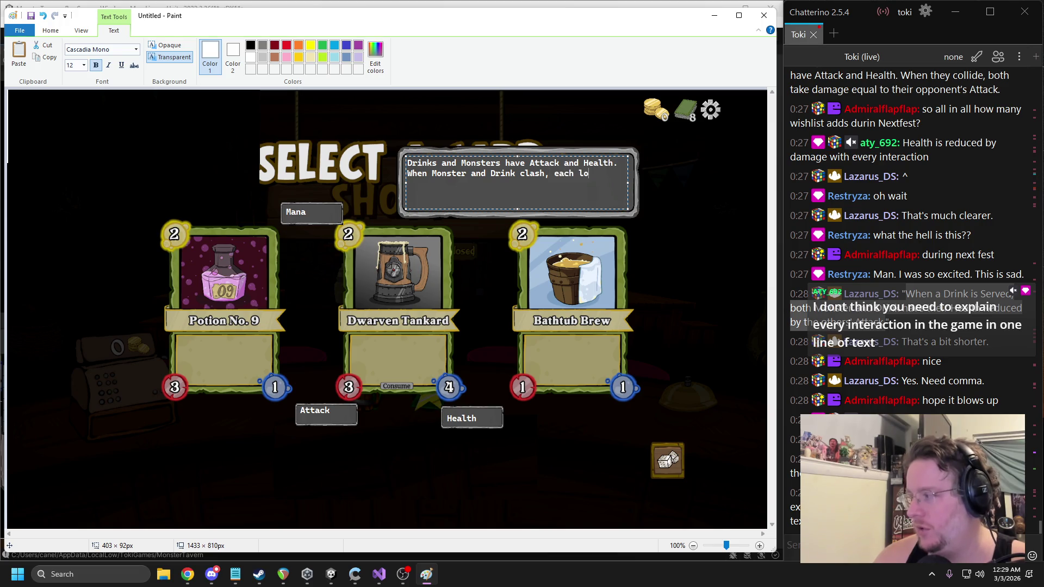
{"action": "type", "text": "ses Health equal to the other's attack."}
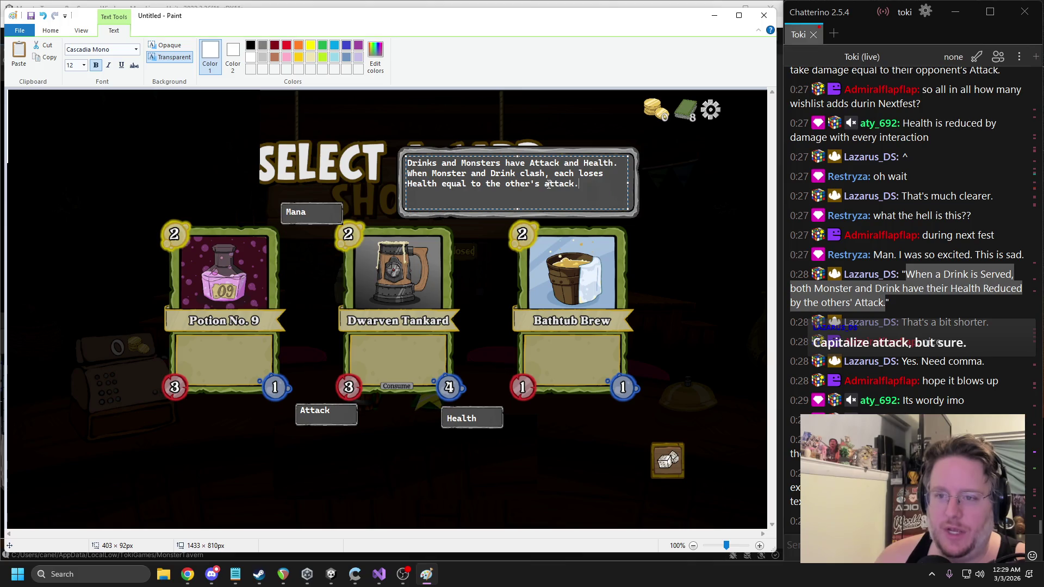
{"action": "type", "text": "A"}
{"action": "double_click", "coordinate": [525, 172]}
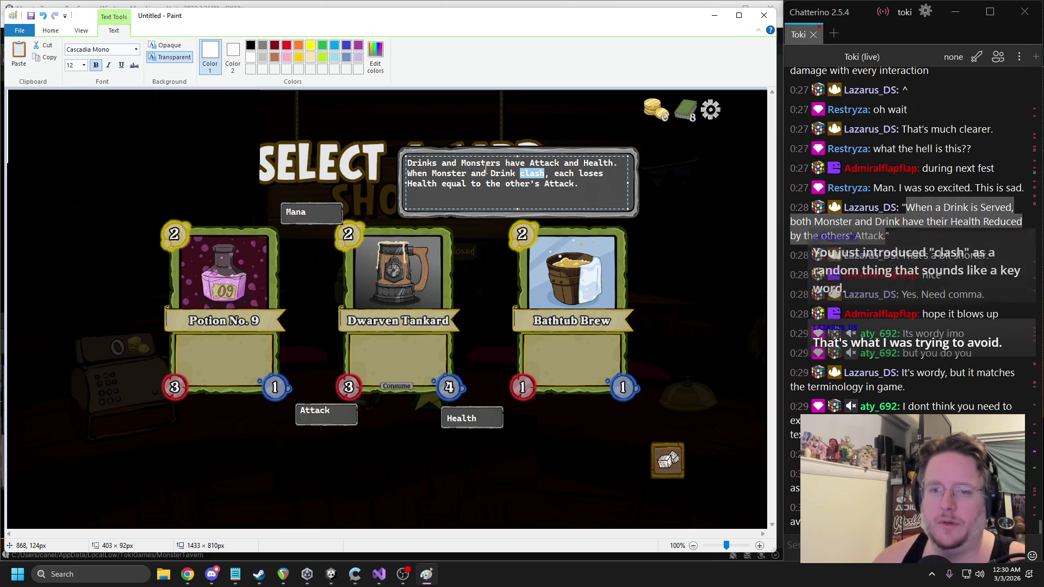
Replace 'Monster and Drink clash,' with 'a Drink is served to a Monster' in the tooltip
{"action": "left_click", "coordinate": [487, 173]}
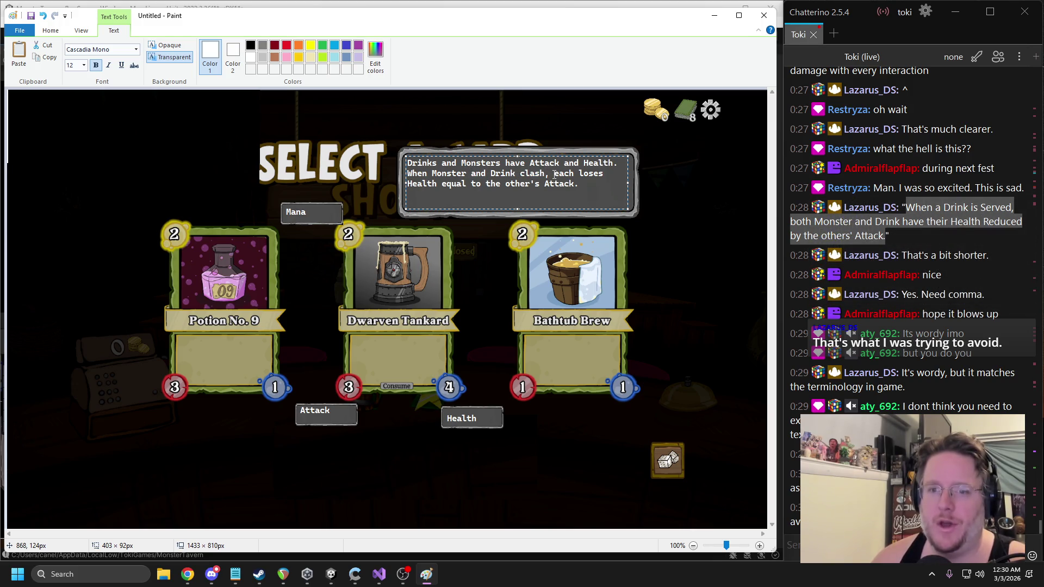
{"action": "left_click_drag", "start_coordinate": [550, 173], "coordinate": [434, 176]}
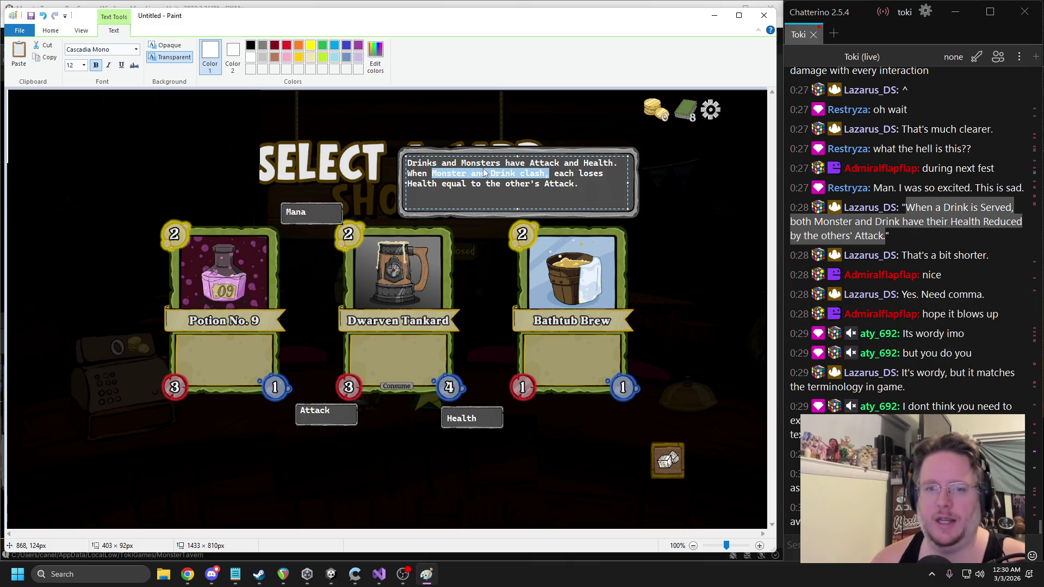
{"action": "type", "text": "a Drink "}
{"action": "type", "text": "is served to a "}
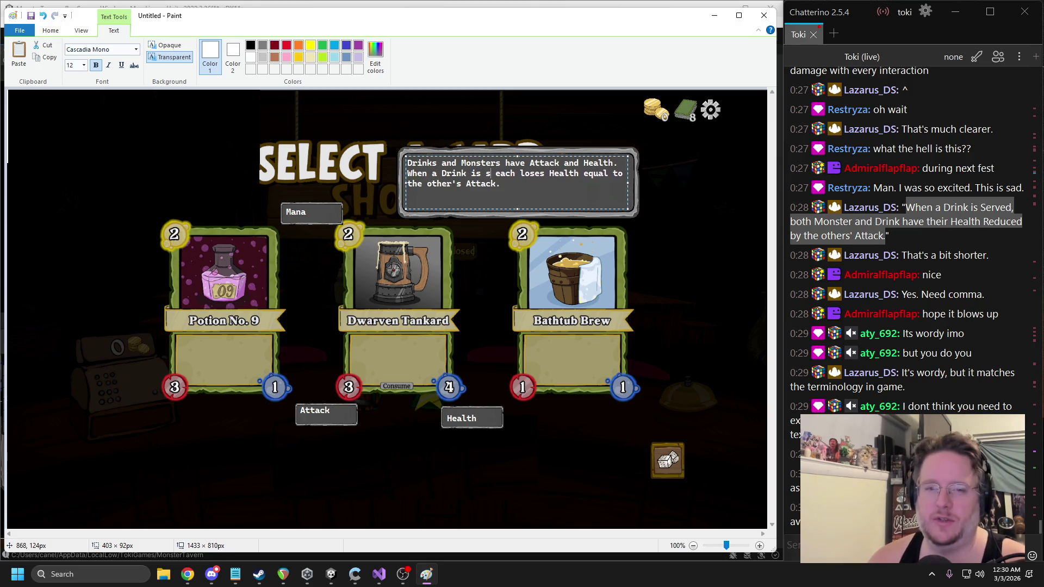
{"action": "type", "text": "mons"}
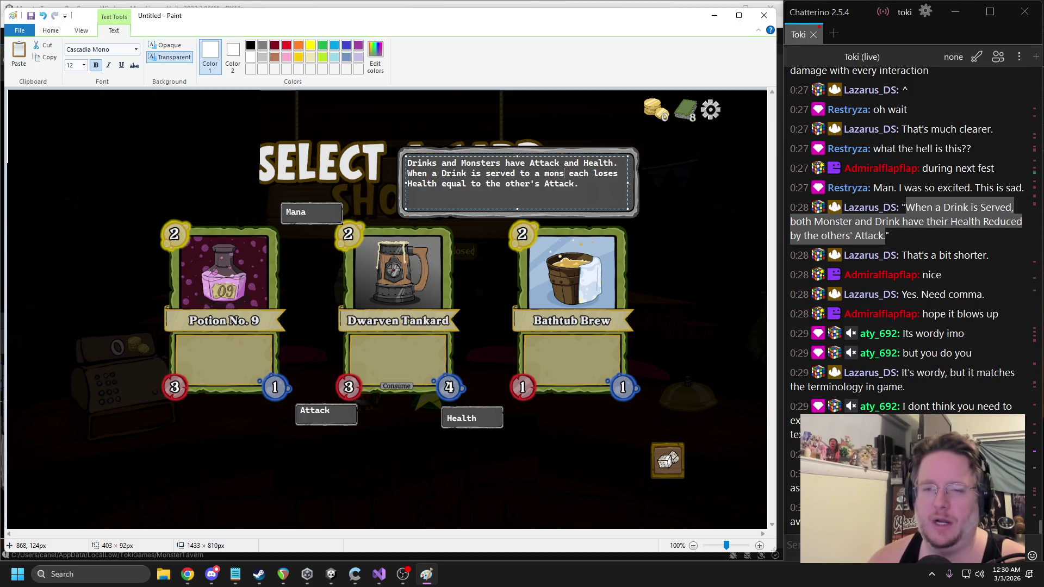
{"action": "key", "text": "BackSpace"}
{"action": "key", "text": "BackSpace"}
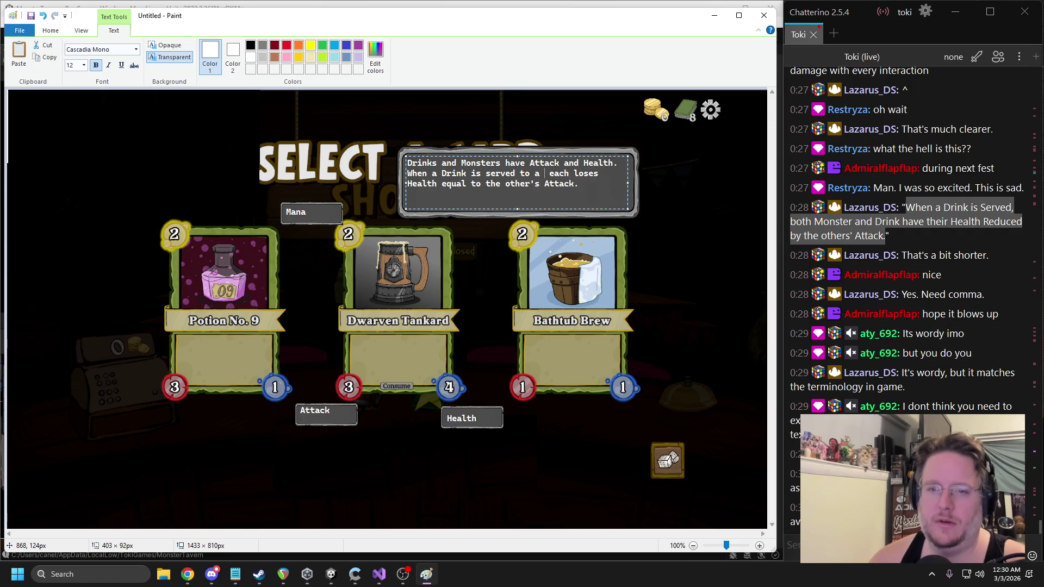
{"action": "type", "text": "Monster"}
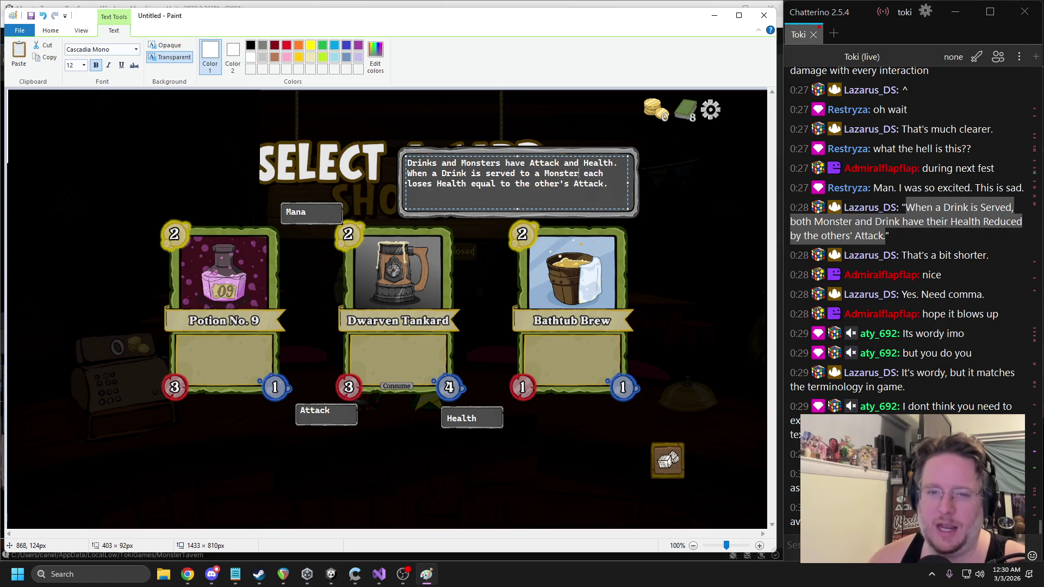
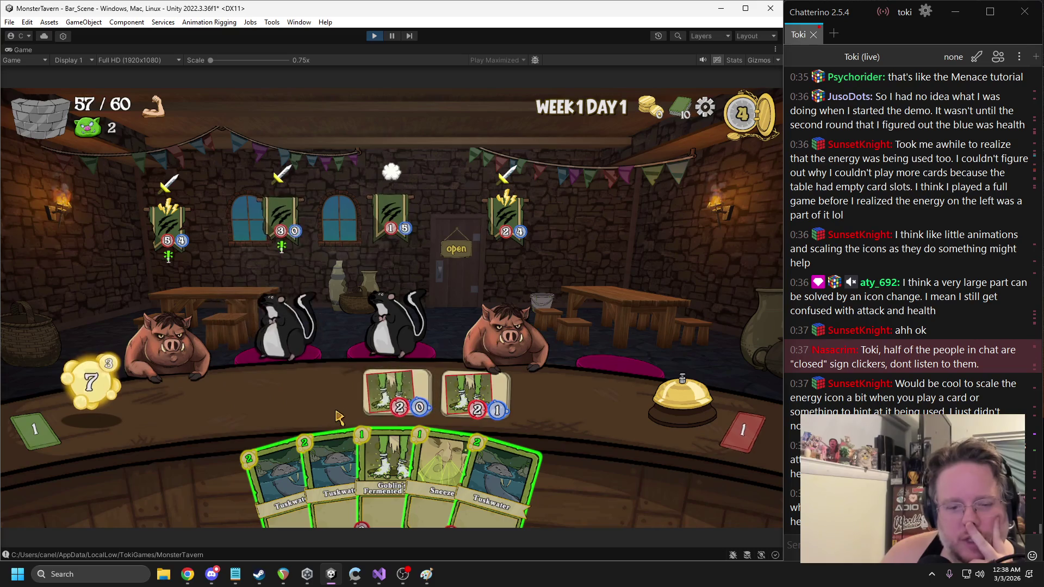
Play two cards from the hand onto the table and end two turns
{"action": "left_click_drag", "start_coordinate": [288, 478], "coordinate": [242, 400]}
{"action": "left_click_drag", "start_coordinate": [383, 478], "coordinate": [321, 399]}
{"action": "left_click", "coordinate": [644, 417]}
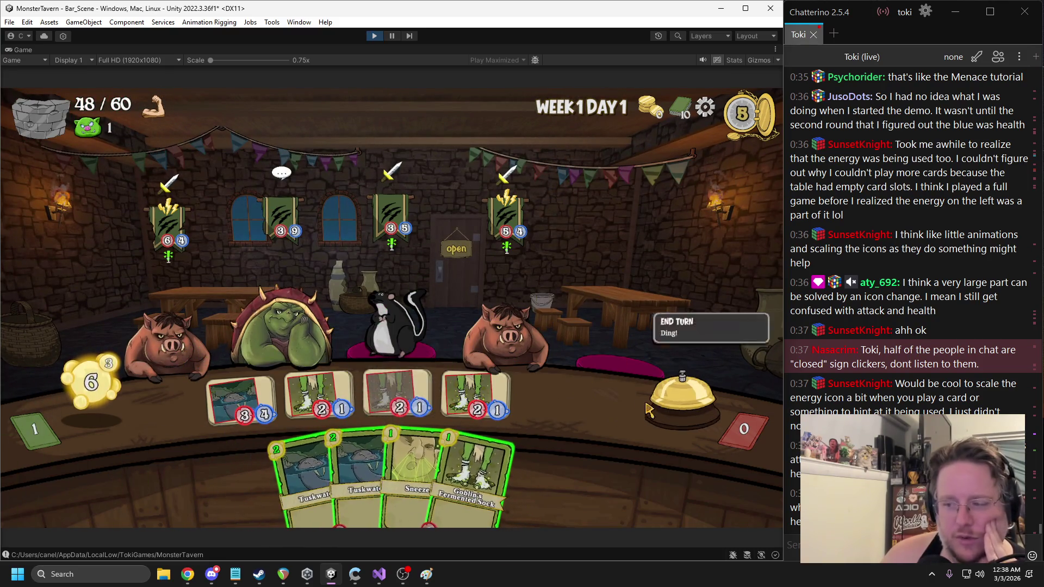
{"action": "left_click", "coordinate": [677, 402]}
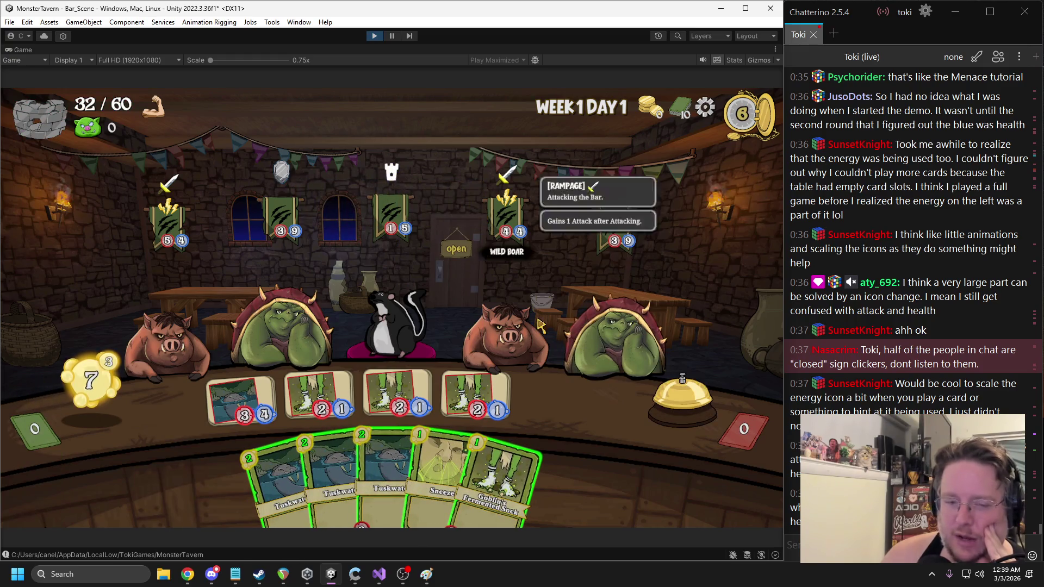
Aim the troll's attack at the left monster, play Fermented Sock, and end the turn
{"action": "mouse_move", "coordinate": [320, 413]}
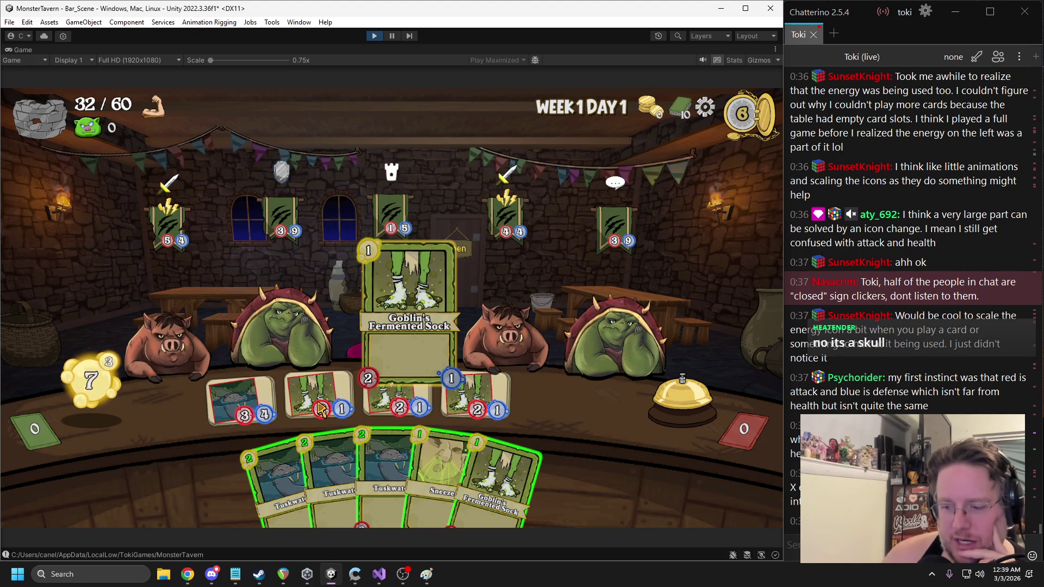
{"action": "mouse_move", "coordinate": [520, 348]}
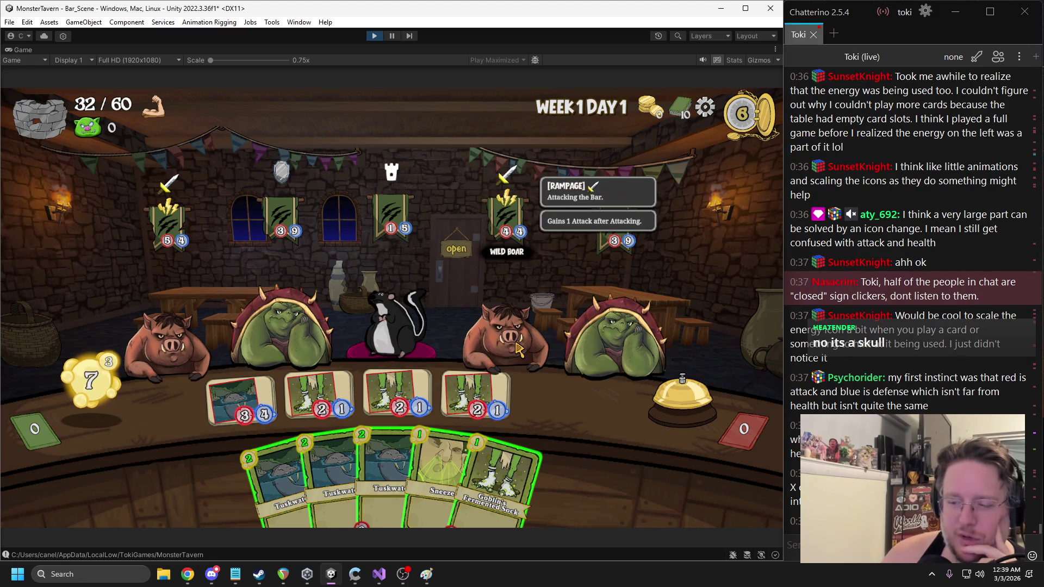
{"action": "mouse_move", "coordinate": [303, 392]}
{"action": "left_mouse_down"}
{"action": "mouse_move", "coordinate": [275, 225]}
{"action": "mouse_move", "coordinate": [384, 234]}
{"action": "mouse_move", "coordinate": [261, 218]}
{"action": "mouse_move", "coordinate": [390, 223]}
{"action": "left_mouse_up"}
{"action": "mouse_move", "coordinate": [555, 368]}
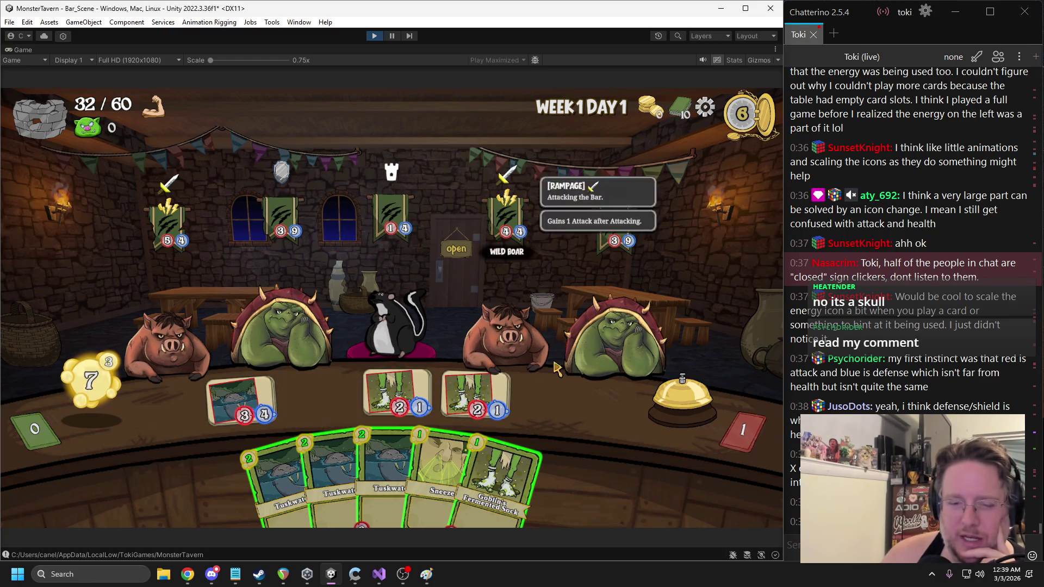
{"action": "left_click_drag", "start_coordinate": [522, 435], "coordinate": [319, 396]}
{"action": "mouse_move", "coordinate": [287, 185]}
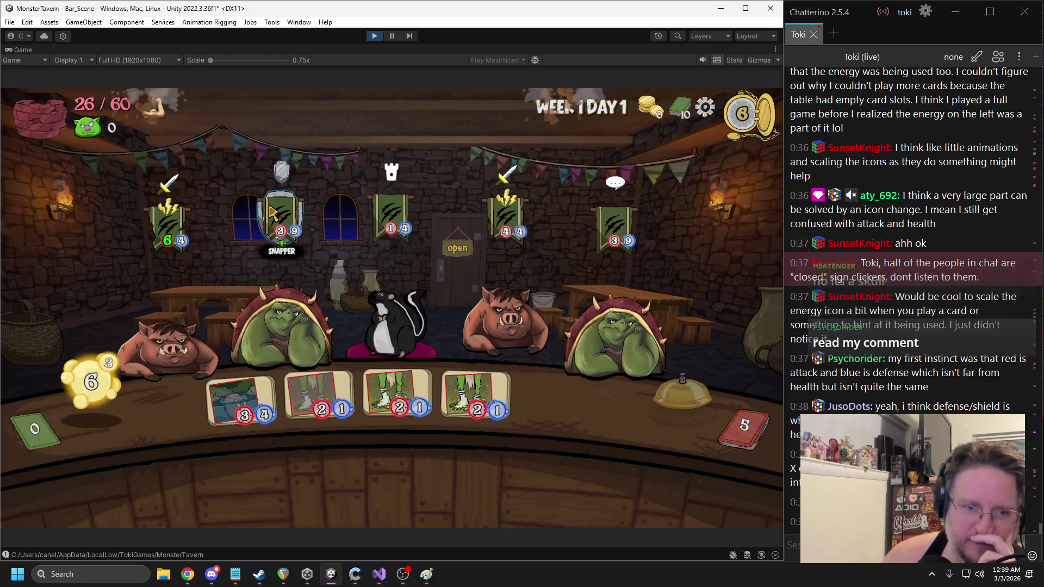
{"action": "left_click", "coordinate": [282, 245]}
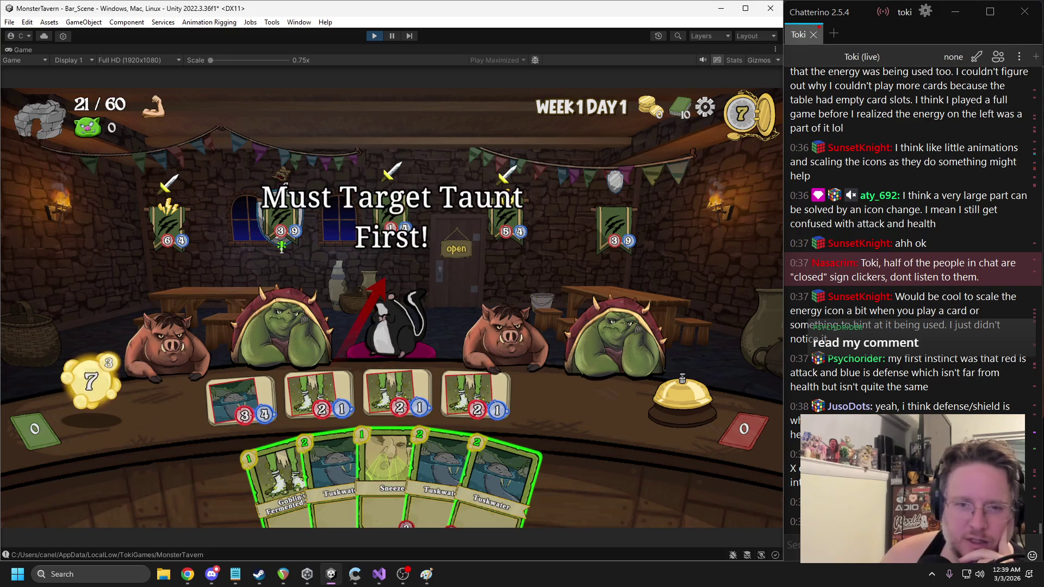
Try aiming attacks at the Wild Boar and Snapper, then attack the Snapper
{"action": "left_click", "coordinate": [494, 270]}
{"action": "left_click", "coordinate": [493, 270]}
{"action": "left_click", "coordinate": [392, 234]}
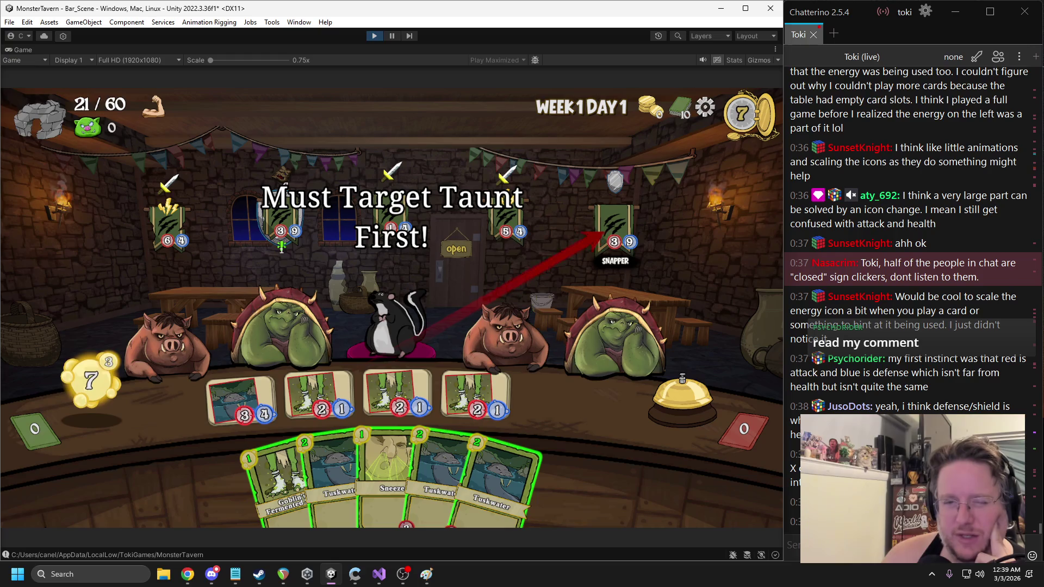
{"action": "left_click", "coordinate": [506, 229]}
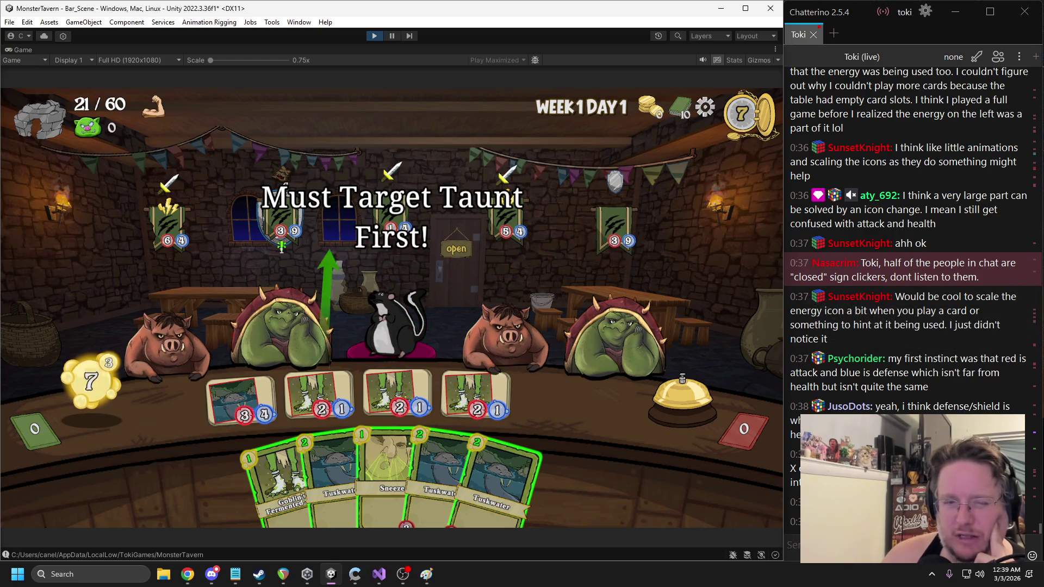
{"action": "left_click", "coordinate": [280, 231]}
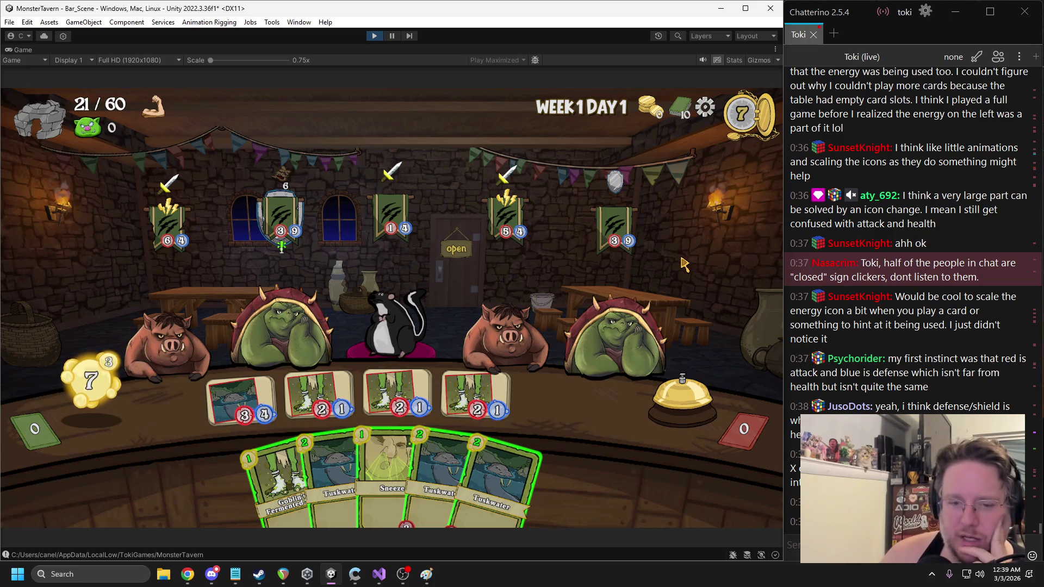
{"action": "mouse_move", "coordinate": [495, 392]}
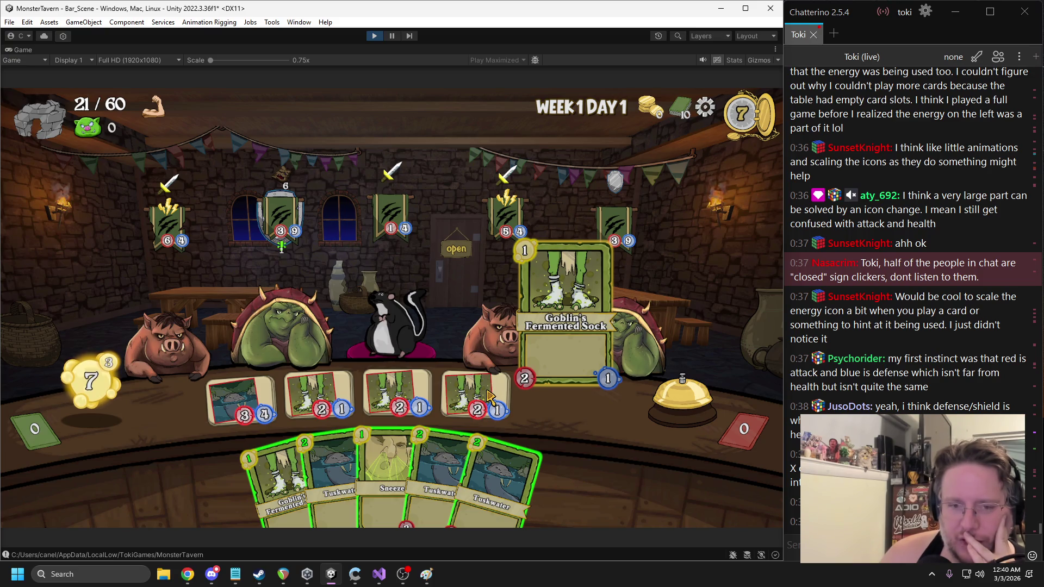
{"action": "mouse_move", "coordinate": [394, 247]}
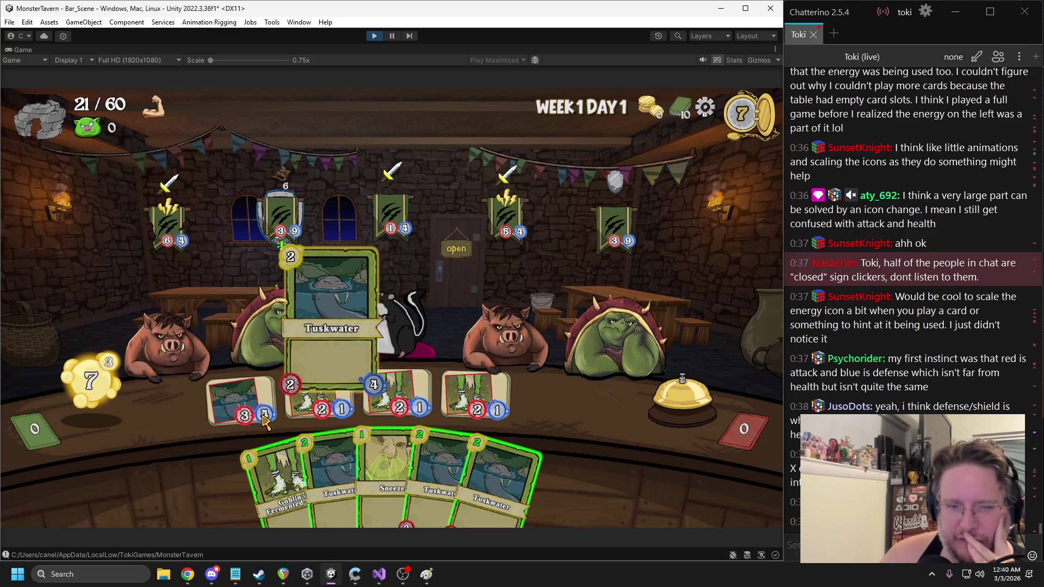
{"action": "mouse_move", "coordinate": [348, 266]}
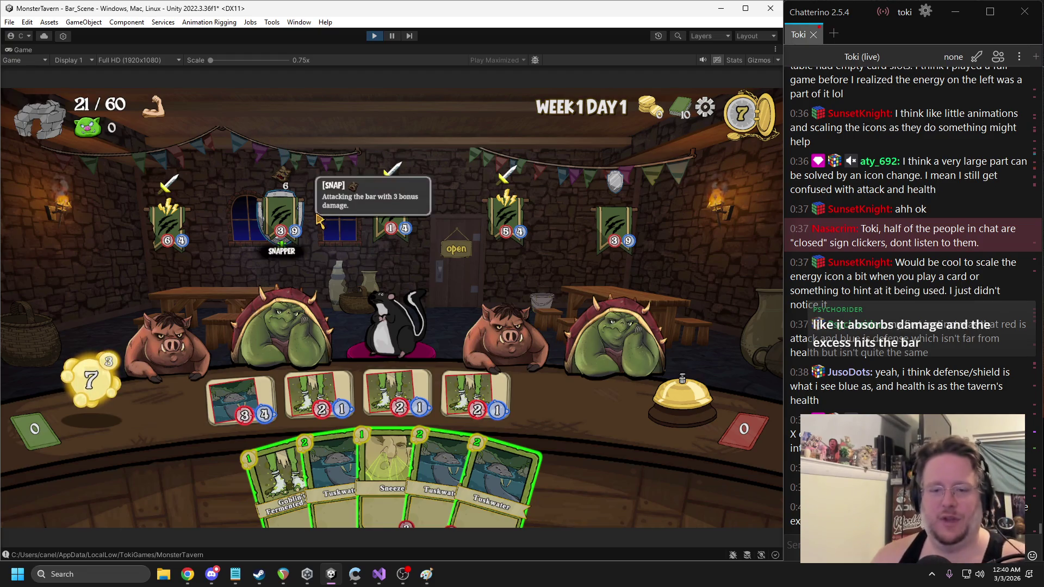
End the current run from the pause menu via Main Menu and End Run
{"action": "key", "text": "Escape"}
{"action": "left_click", "coordinate": [305, 251]}
{"action": "left_click", "coordinate": [118, 186]}
{"action": "left_click", "coordinate": [321, 354]}
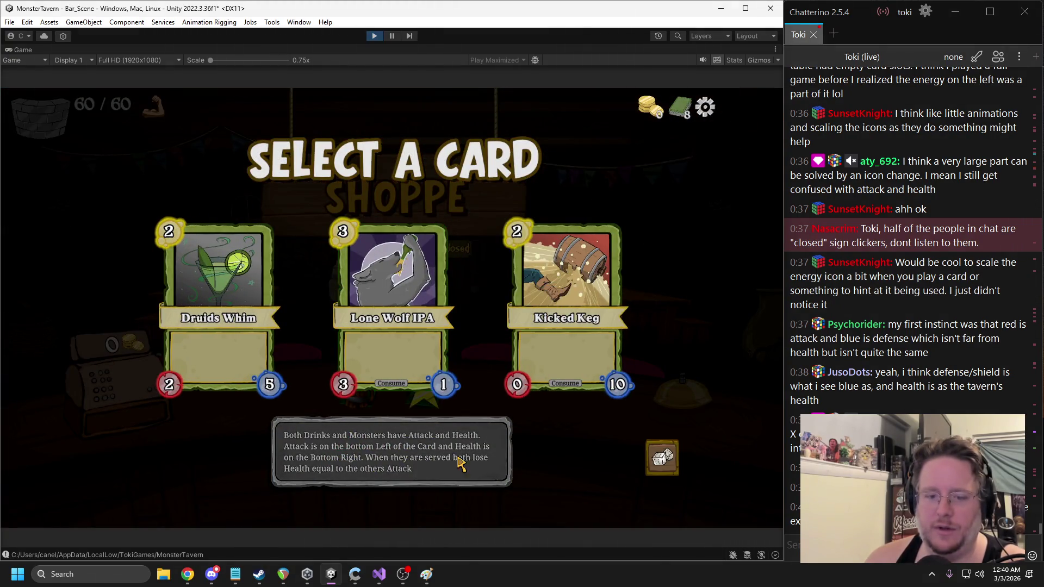
Pick the Lone Wolf IPA card, reroll the offer, and pick Keg Dump
{"action": "mouse_move", "coordinate": [454, 394]}
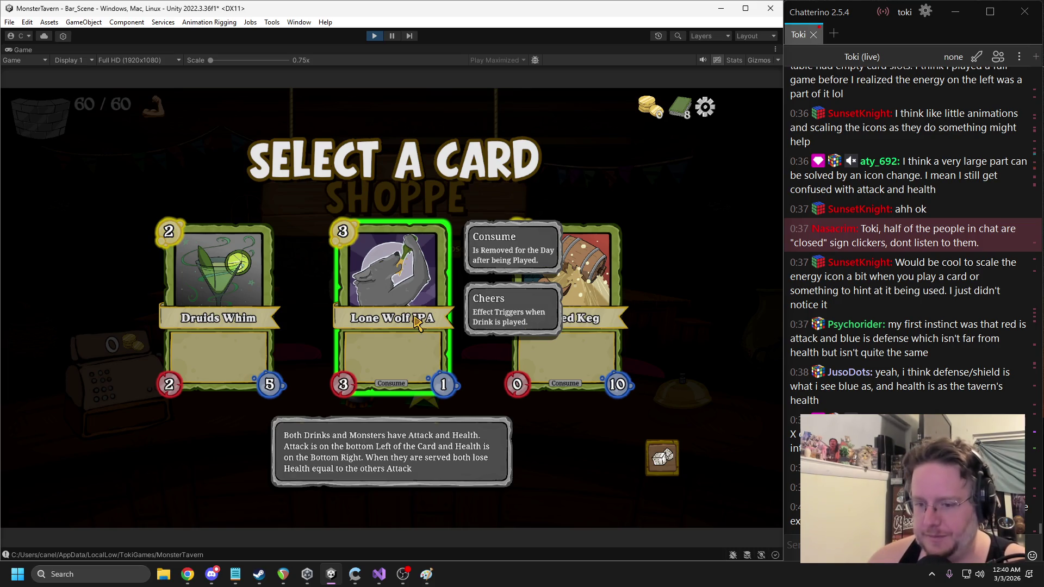
{"action": "mouse_move", "coordinate": [428, 307]}
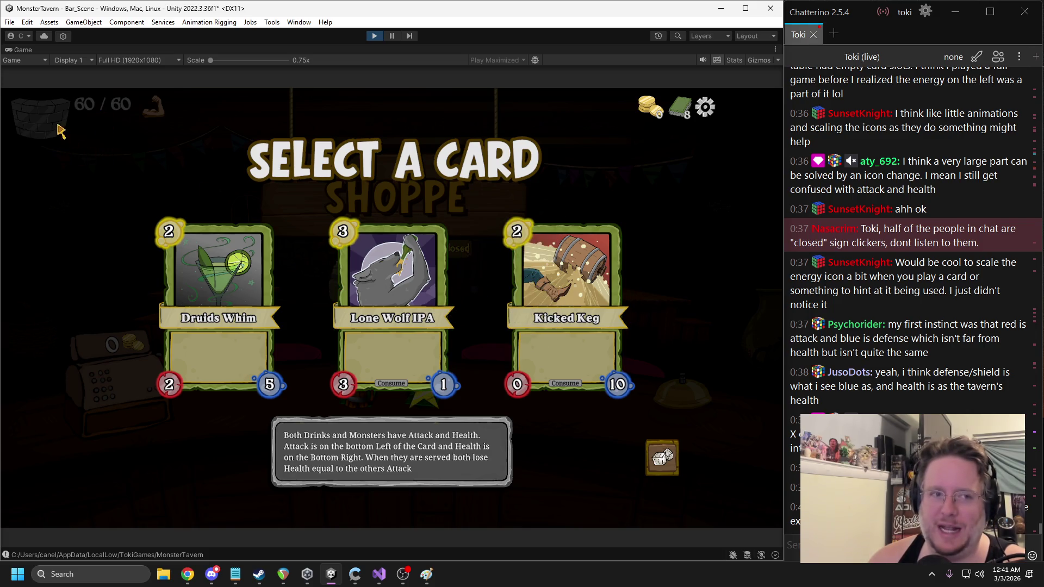
{"action": "left_click", "coordinate": [334, 256]}
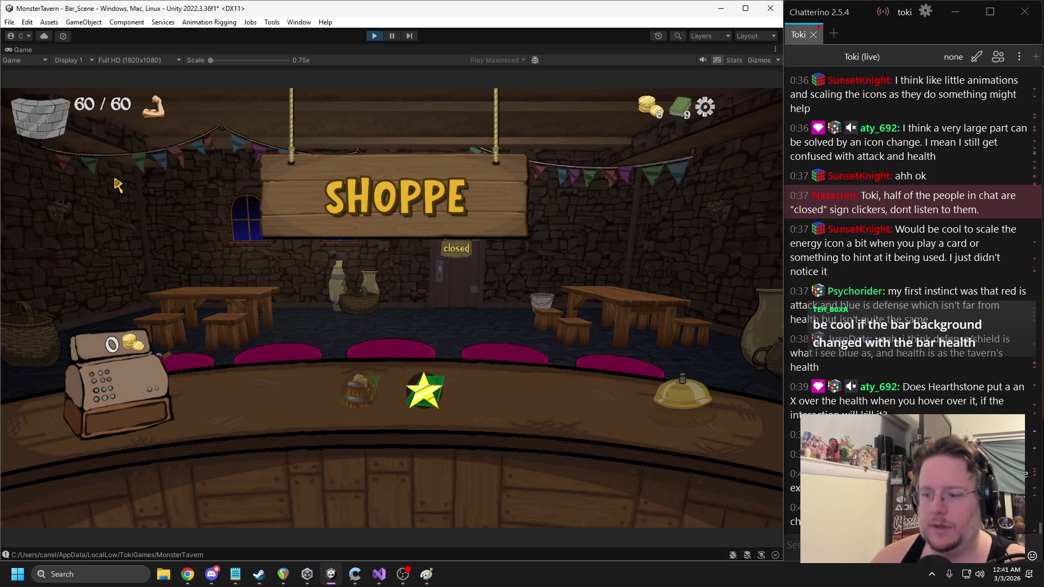
{"action": "mouse_move", "coordinate": [65, 122]}
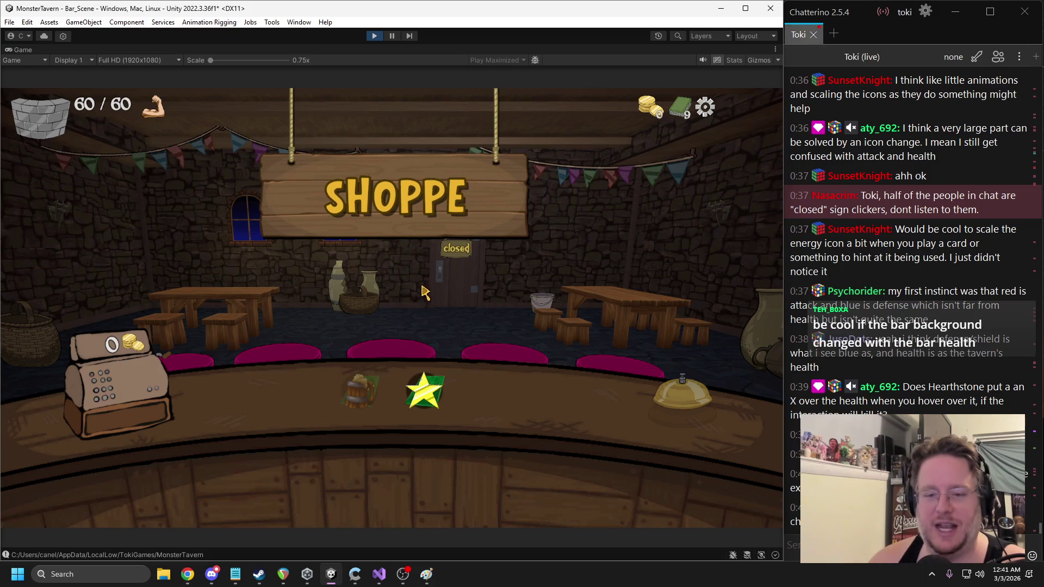
{"action": "left_click", "coordinate": [423, 378]}
{"action": "left_click", "coordinate": [393, 301]}
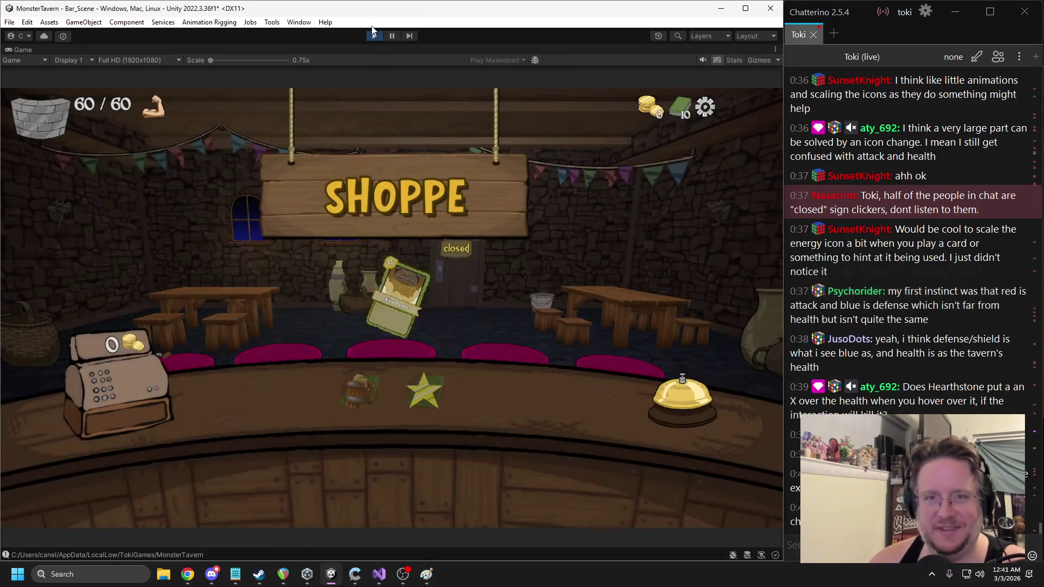
End the run, begin a new Forest Edge Tavern run, then stop play mode and bring Paint forward
{"action": "key", "text": "Escape"}
{"action": "left_click", "coordinate": [292, 251]}
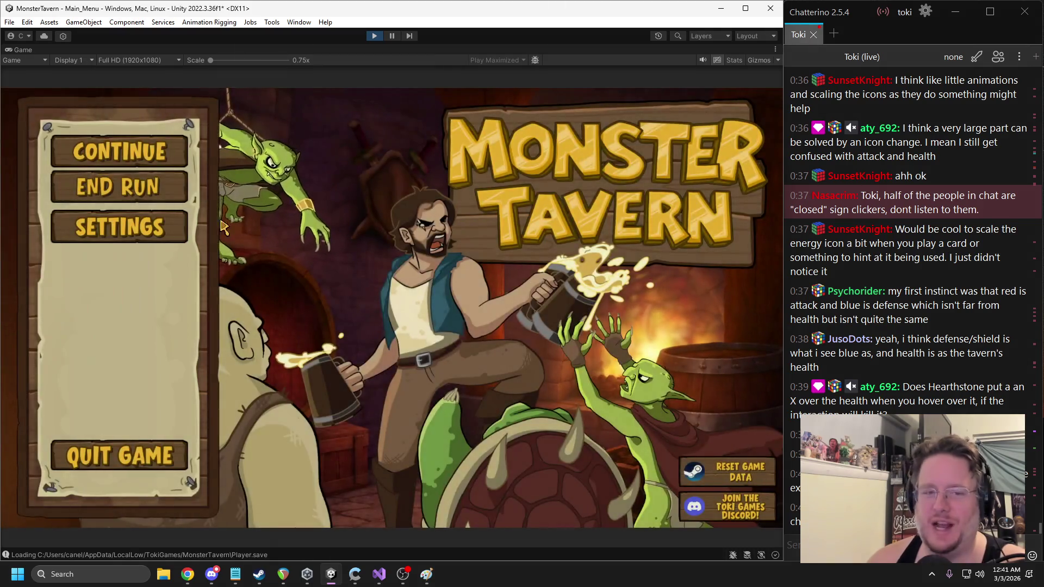
{"action": "left_click", "coordinate": [119, 186]}
{"action": "left_click", "coordinate": [333, 357]}
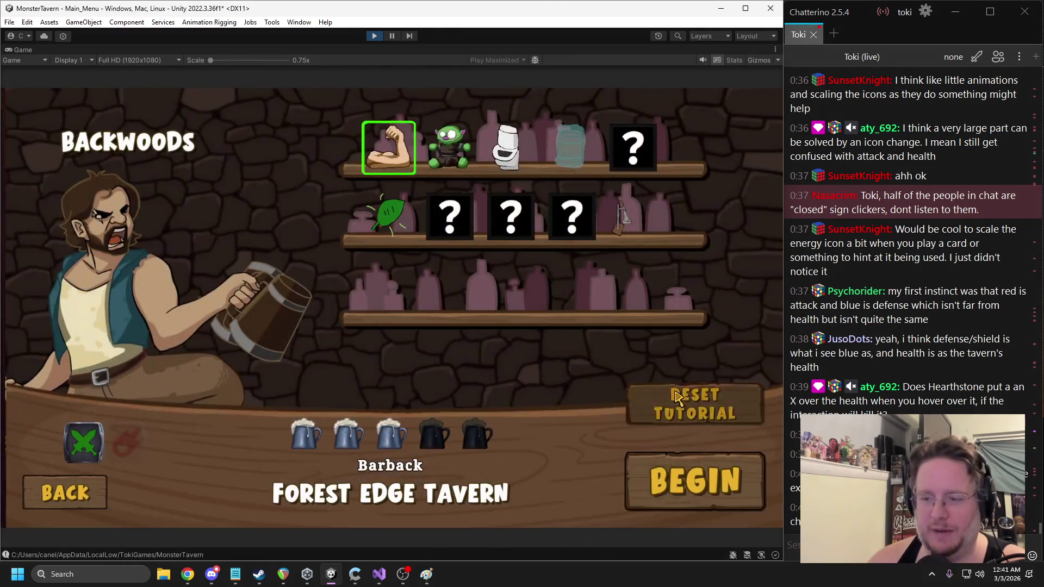
{"action": "left_click", "coordinate": [691, 481]}
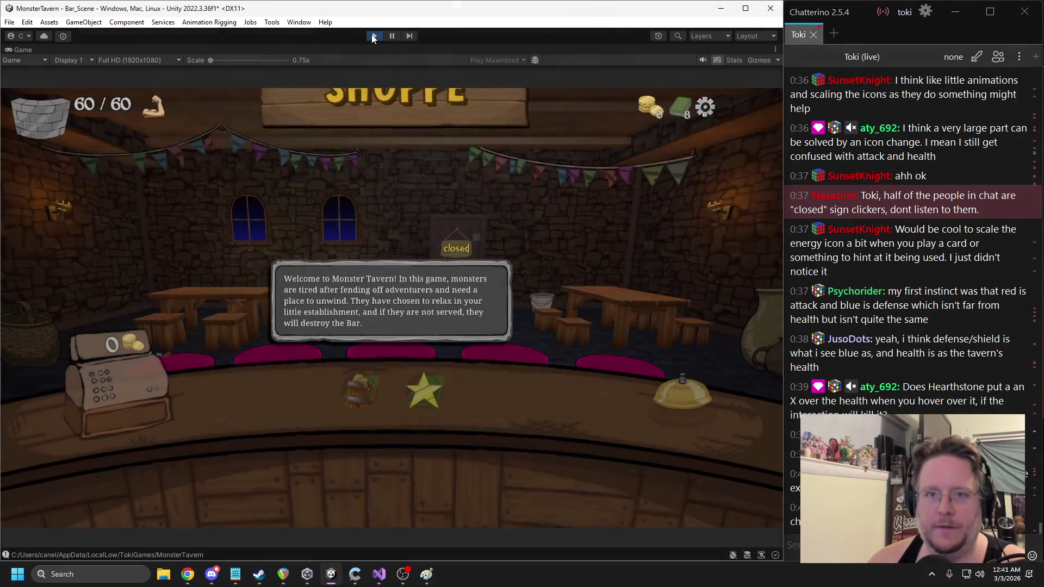
{"action": "key", "text": "ctrl+p"}
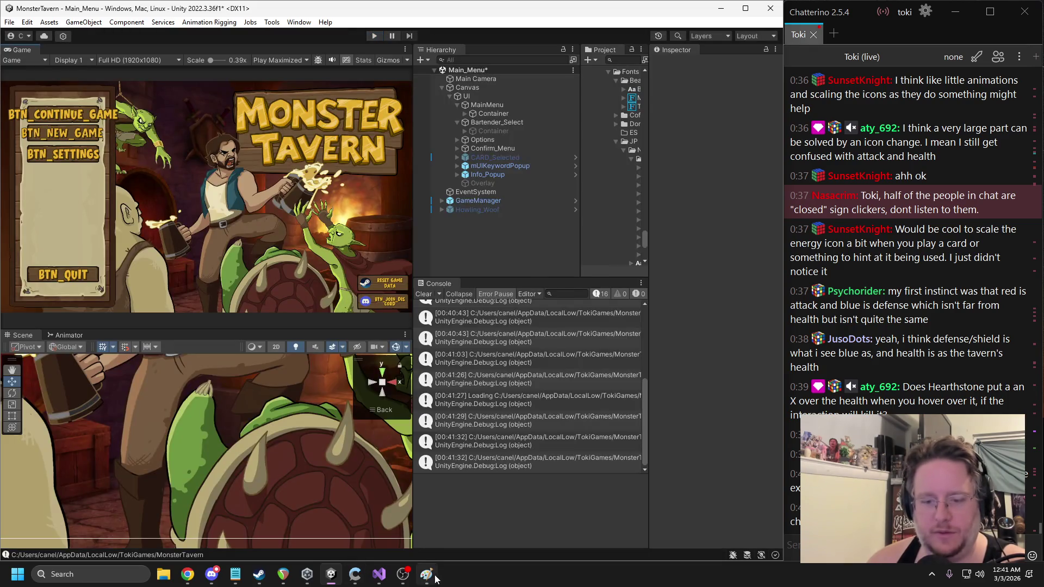
{"action": "left_click", "coordinate": [426, 574]}
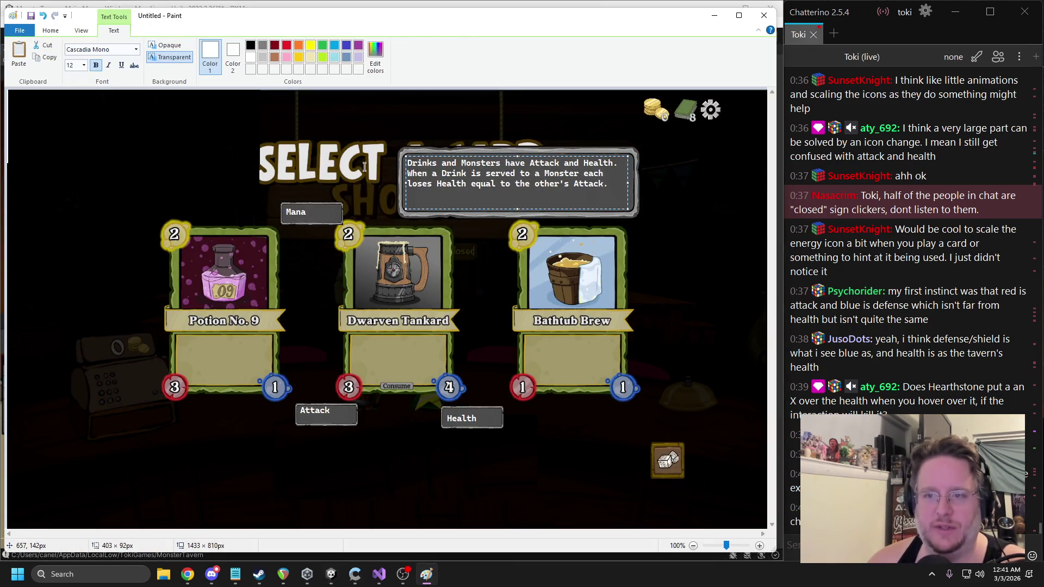
Commit the text label, delete the Mana label, and cover its spot with dark background
{"action": "left_click", "coordinate": [364, 166]}
{"action": "left_click", "coordinate": [329, 196]}
{"action": "left_click", "coordinate": [172, 104]}
{"action": "left_click", "coordinate": [76, 53]}
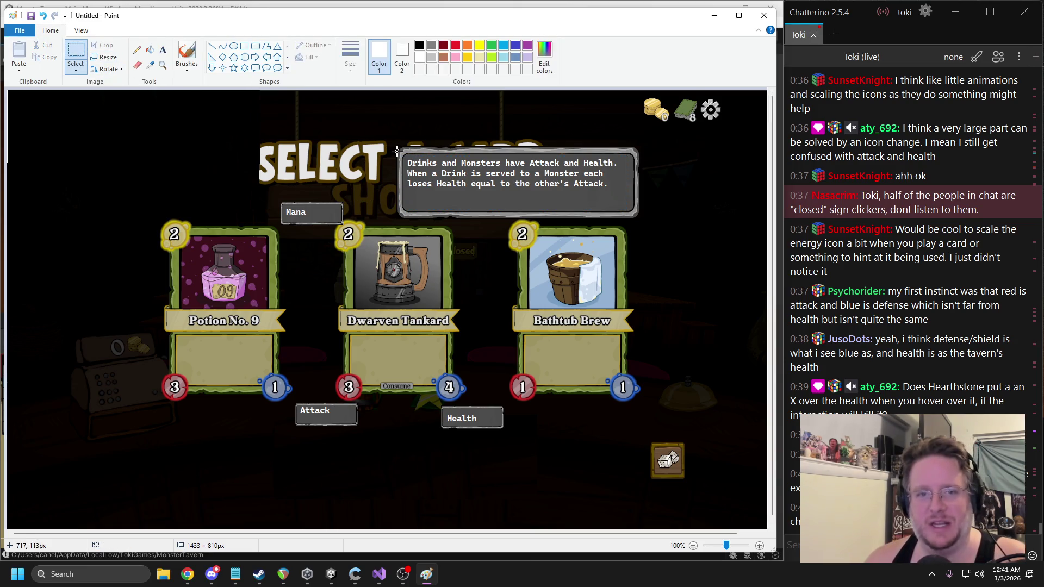
{"action": "left_click_drag", "start_coordinate": [399, 145], "coordinate": [640, 218]}
{"action": "left_click_drag", "start_coordinate": [277, 199], "coordinate": [343, 225]}
{"action": "key", "text": "Delete"}
{"action": "mouse_move", "coordinate": [206, 186]}
{"action": "left_mouse_down"}
{"action": "mouse_move", "coordinate": [260, 223]}
{"action": "mouse_move", "coordinate": [266, 201]}
{"action": "mouse_move", "coordinate": [343, 211]}
{"action": "left_mouse_up"}
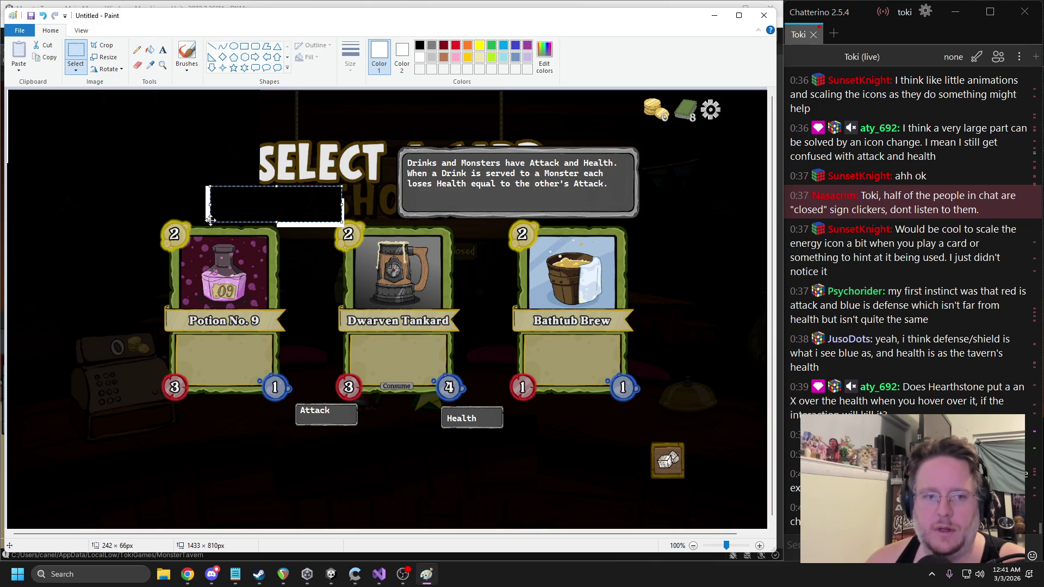
{"action": "left_click_drag", "start_coordinate": [206, 224], "coordinate": [189, 227]}
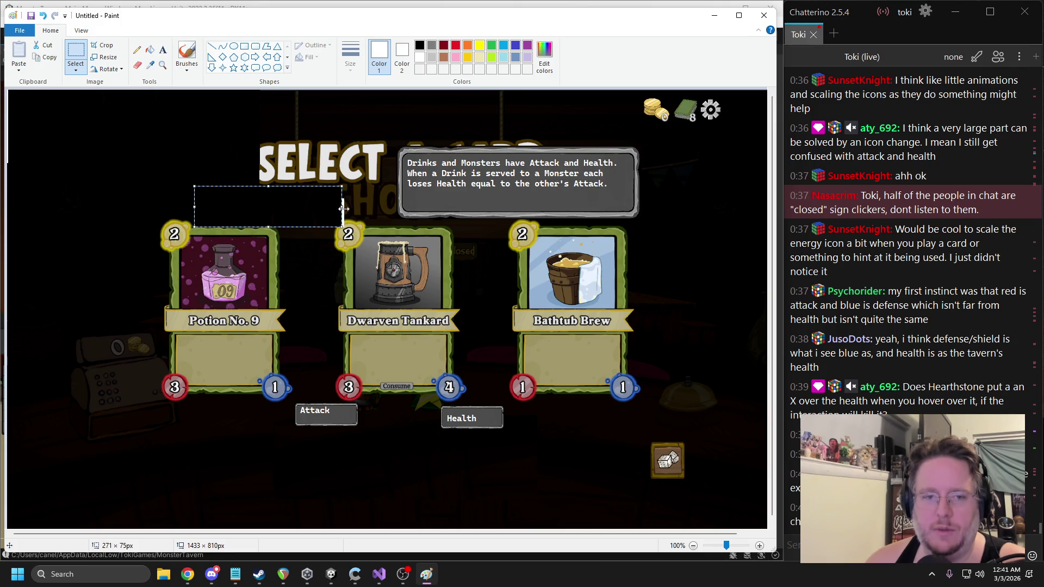
Move the tooltip box left over the title in the mockup
{"action": "left_click_drag", "start_coordinate": [642, 148], "coordinate": [394, 220]}
{"action": "left_click_drag", "start_coordinate": [488, 185], "coordinate": [381, 186]}
{"action": "left_click_drag", "start_coordinate": [497, 178], "coordinate": [492, 177]}
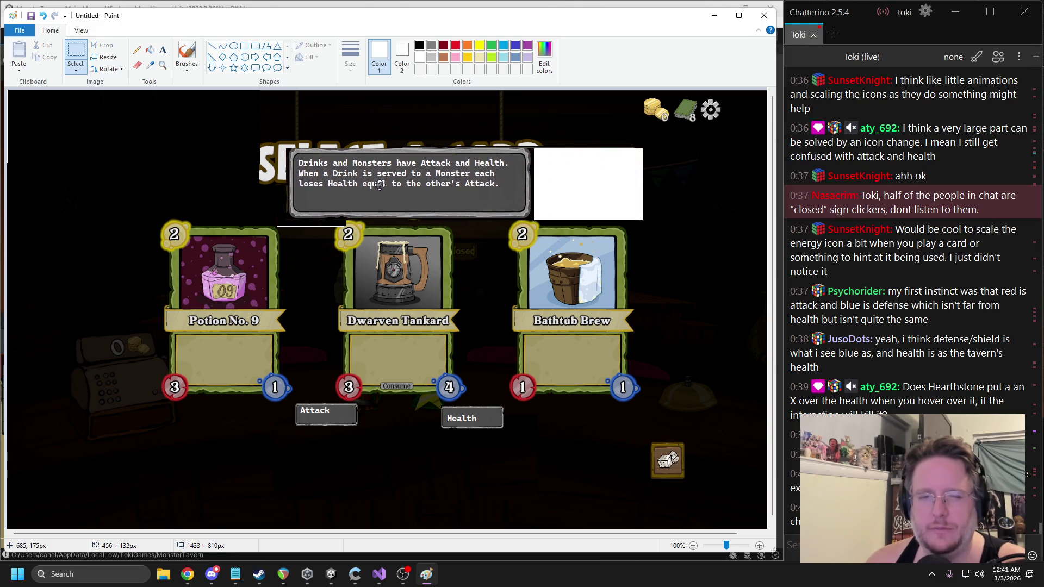
{"action": "left_click", "coordinate": [623, 177]}
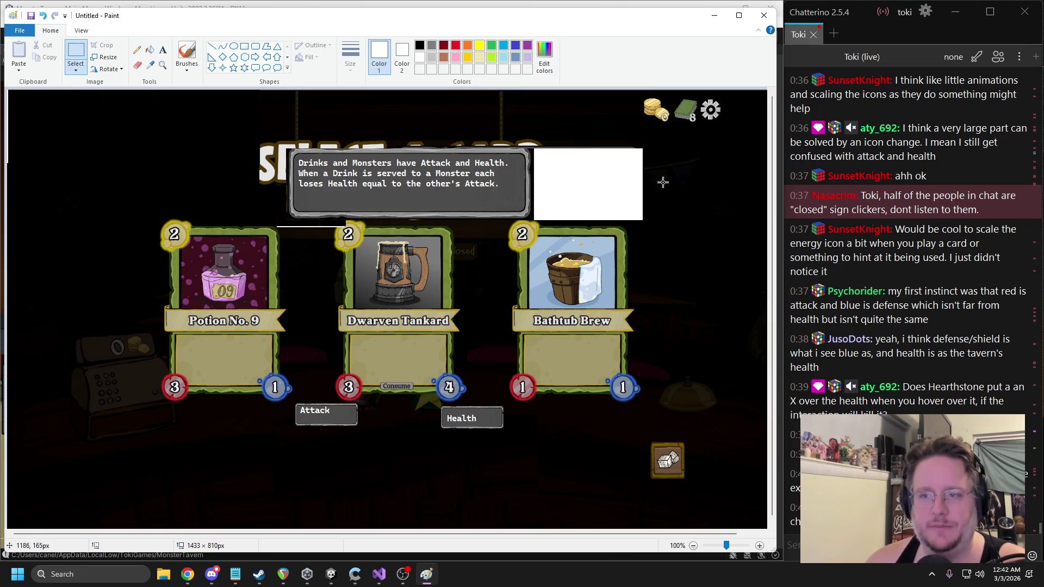
{"action": "mouse_move", "coordinate": [736, 140]}
{"action": "left_mouse_down"}
{"action": "mouse_move", "coordinate": [666, 222]}
{"action": "mouse_move", "coordinate": [532, 224]}
{"action": "left_mouse_up"}
{"action": "left_click", "coordinate": [579, 266]}
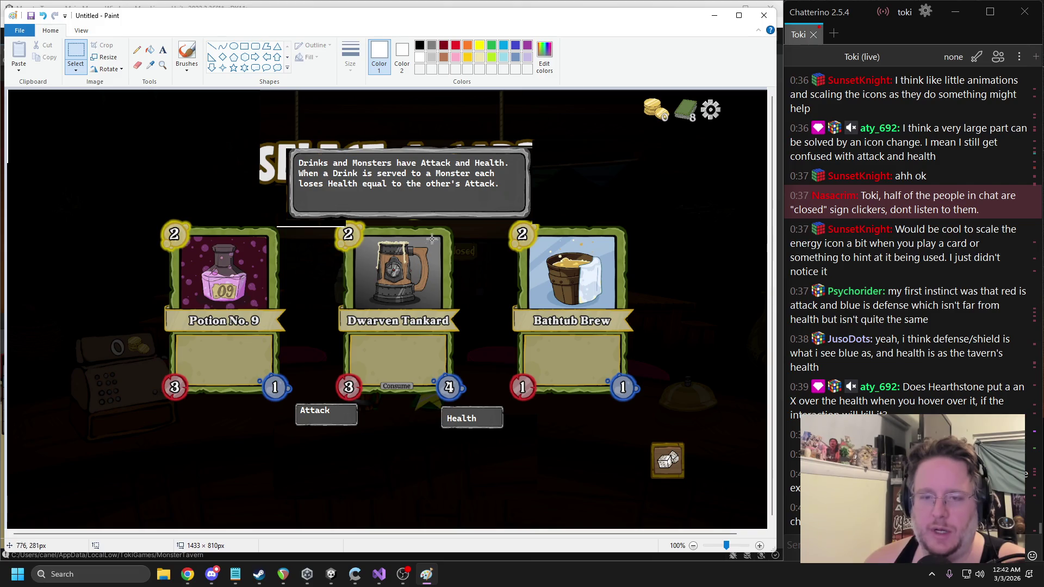
Move the tutorial text box below the cards, patch the white gap dark, and run Unity
{"action": "left_click_drag", "start_coordinate": [289, 148], "coordinate": [545, 220]}
{"action": "left_click_drag", "start_coordinate": [467, 185], "coordinate": [463, 478]}
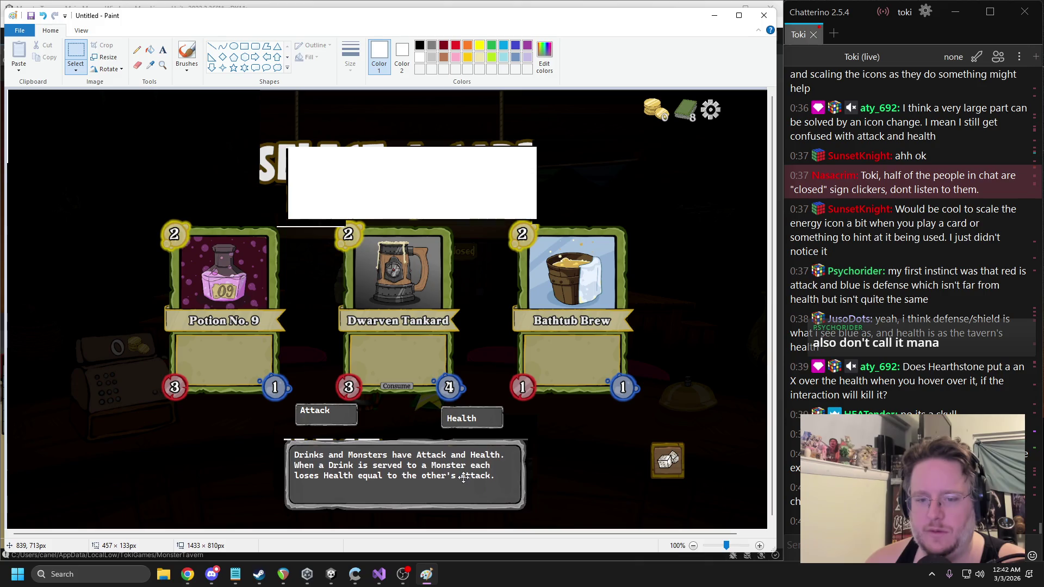
{"action": "left_click", "coordinate": [567, 427]}
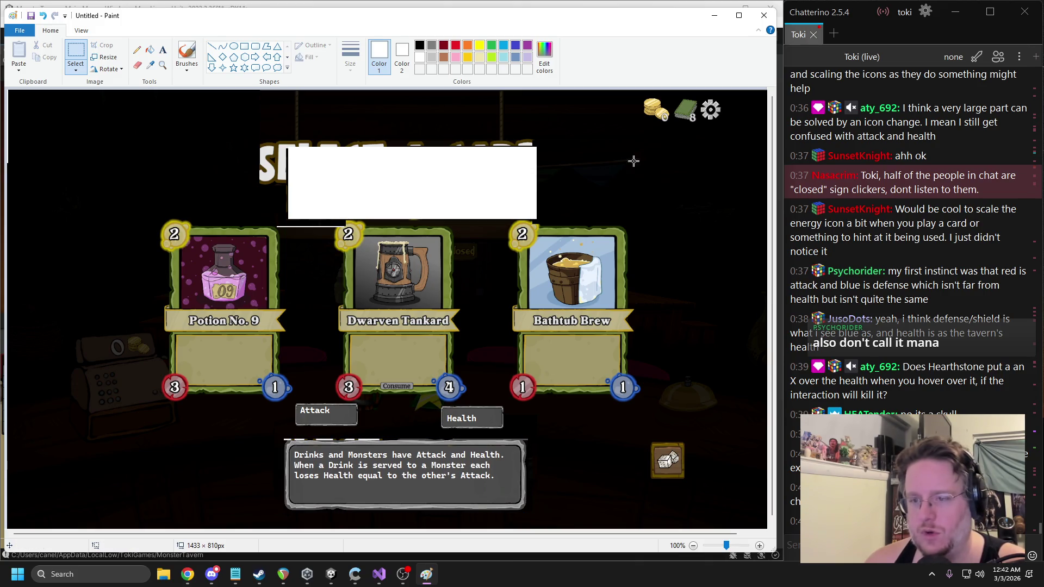
{"action": "left_click_drag", "start_coordinate": [627, 144], "coordinate": [544, 222]}
{"action": "left_click_drag", "start_coordinate": [544, 183], "coordinate": [261, 183]}
{"action": "left_click", "coordinate": [187, 162]}
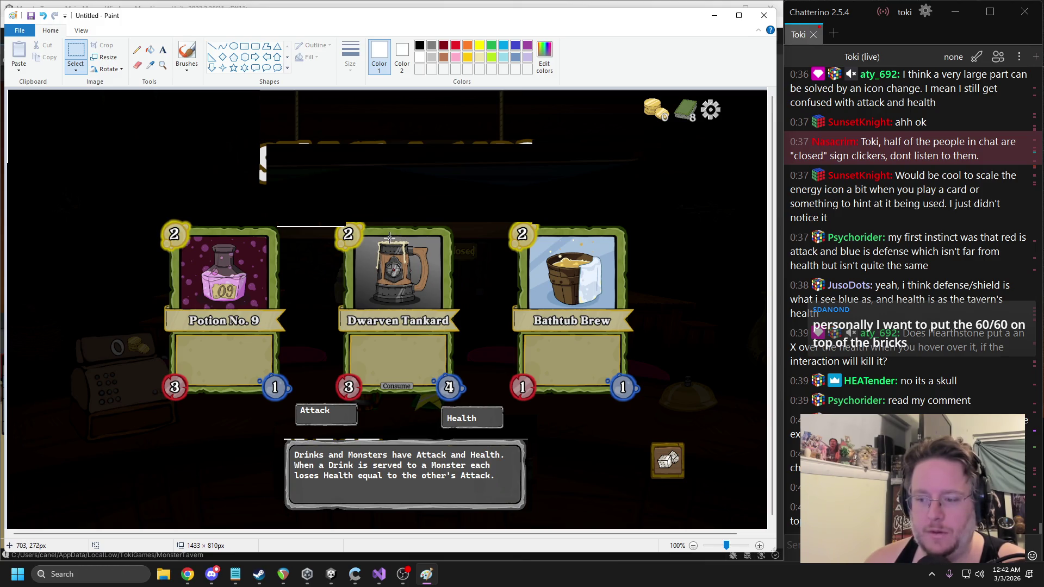
{"action": "left_click", "coordinate": [331, 577]}
{"action": "left_click", "coordinate": [374, 36]}
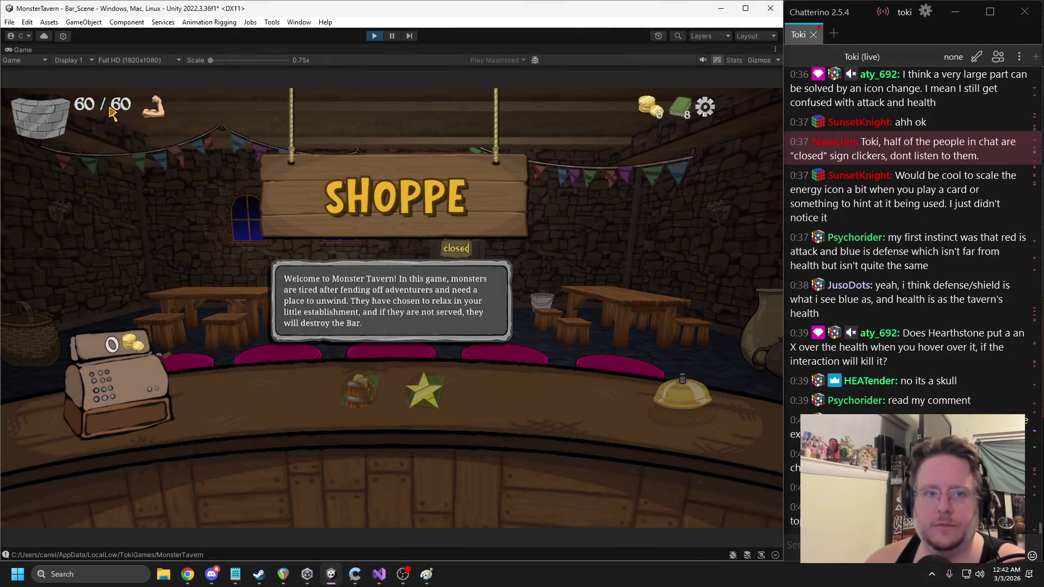
{"action": "mouse_move", "coordinate": [31, 103]}
{"action": "mouse_move", "coordinate": [34, 133]}
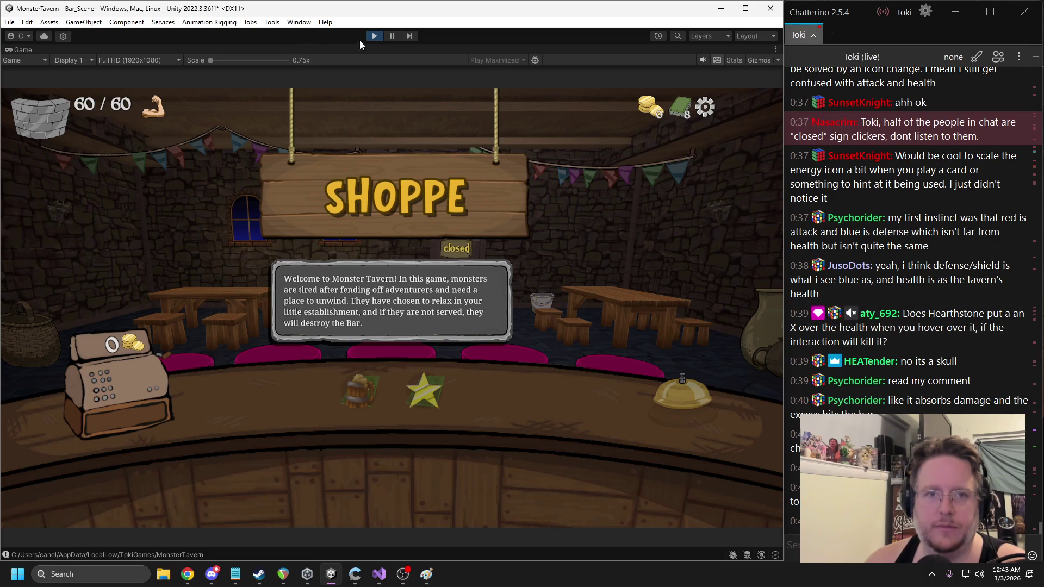
{"action": "left_click", "coordinate": [374, 36]}
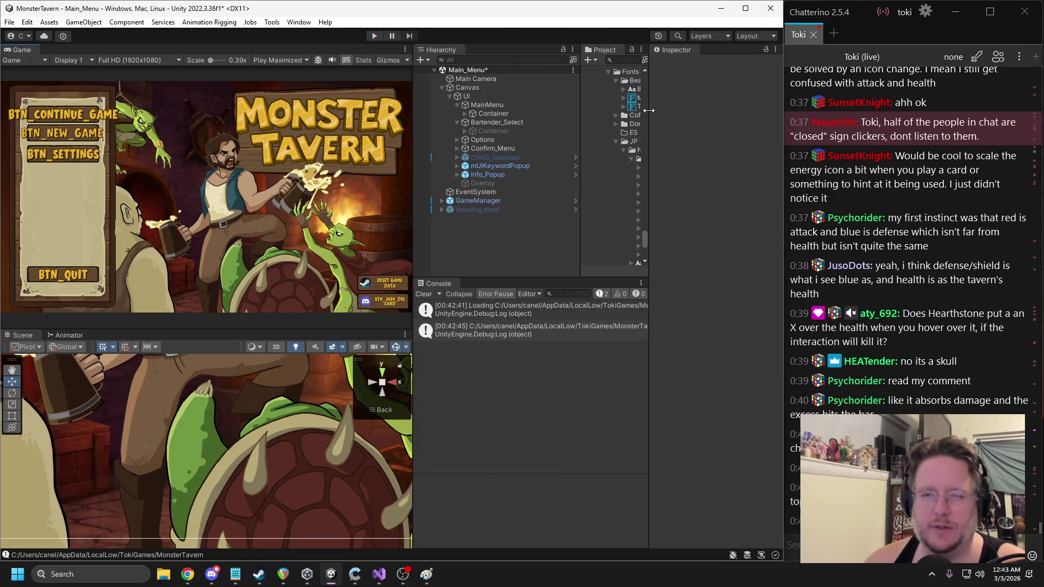
Search the project for 'scene' and open Bar_Scene, saving the main menu changes
{"action": "left_click_drag", "start_coordinate": [648, 110], "coordinate": [736, 119]}
{"action": "left_click_drag", "start_coordinate": [637, 125], "coordinate": [557, 116]}
{"action": "left_click", "coordinate": [620, 61]}
{"action": "type", "text": "scene"}
{"action": "double_click", "coordinate": [625, 99]}
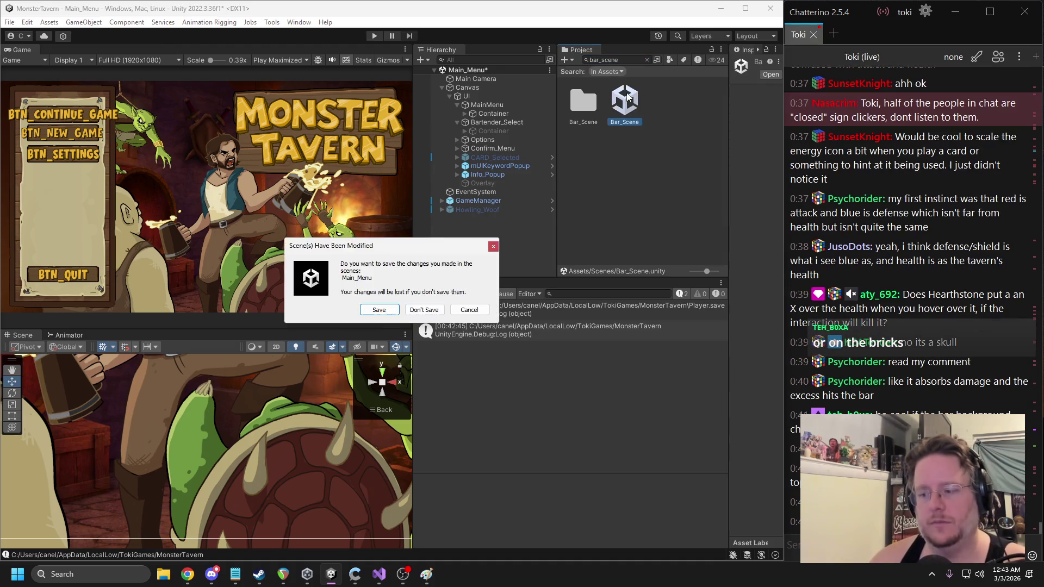
{"action": "left_click", "coordinate": [380, 311]}
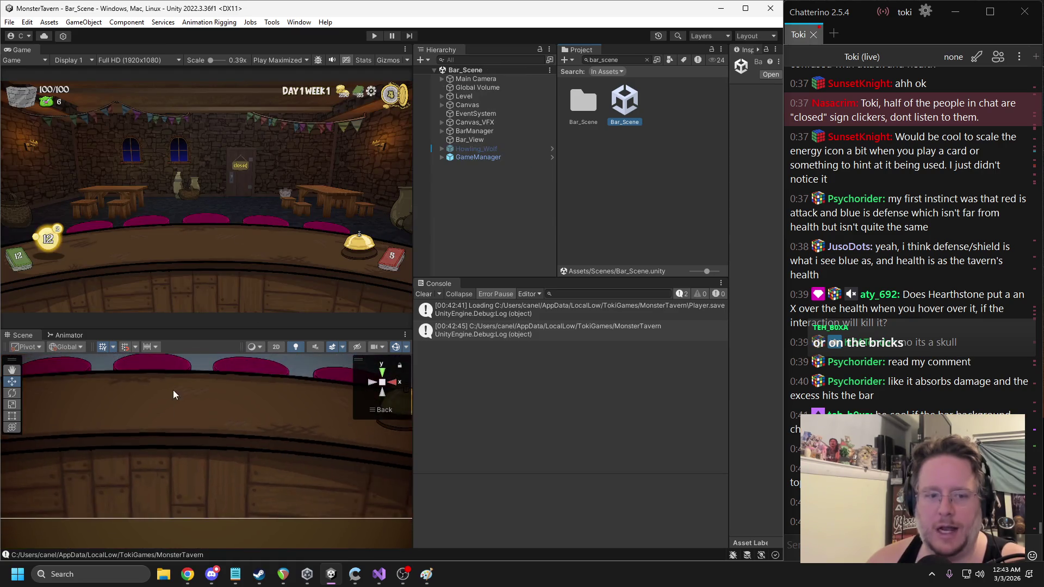
Select _Txt_Bar_Health, move it onto the wall, and anchor it stretched along the bottom
{"action": "scroll", "coordinate": [174, 390], "scroll_direction": "down", "scroll_amount": 5}
{"action": "left_click", "coordinate": [119, 381]}
{"action": "left_click", "coordinate": [120, 381]}
{"action": "left_click", "coordinate": [120, 382]}
{"action": "left_click", "coordinate": [119, 381]}
{"action": "left_click", "coordinate": [119, 382]}
{"action": "left_click", "coordinate": [120, 382]}
{"action": "left_click", "coordinate": [120, 382]}
{"action": "left_click", "coordinate": [120, 381]}
{"action": "left_click", "coordinate": [119, 381]}
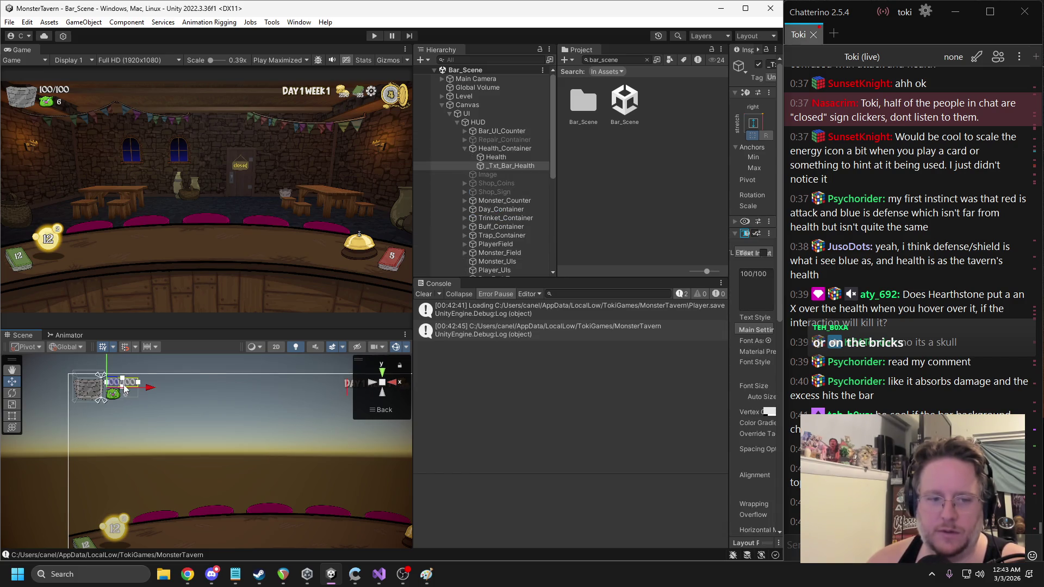
{"action": "key", "text": "f"}
{"action": "left_click_drag", "start_coordinate": [181, 432], "coordinate": [34, 489]}
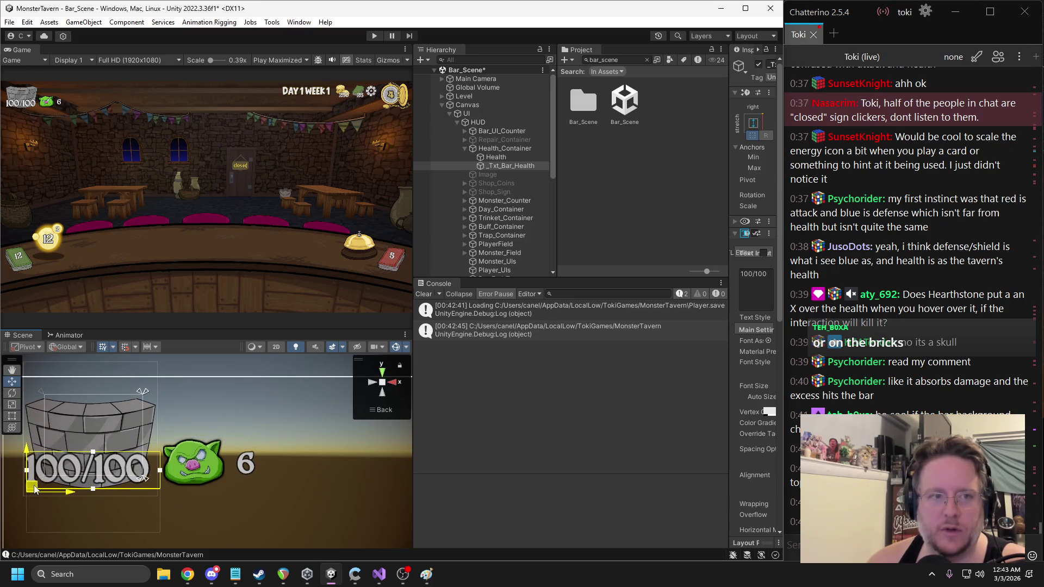
{"action": "key", "text": "f"}
{"action": "mouse_move", "coordinate": [216, 369]}
{"action": "left_mouse_down"}
{"action": "mouse_move", "coordinate": [96, 464]}
{"action": "mouse_move", "coordinate": [145, 465]}
{"action": "left_mouse_up"}
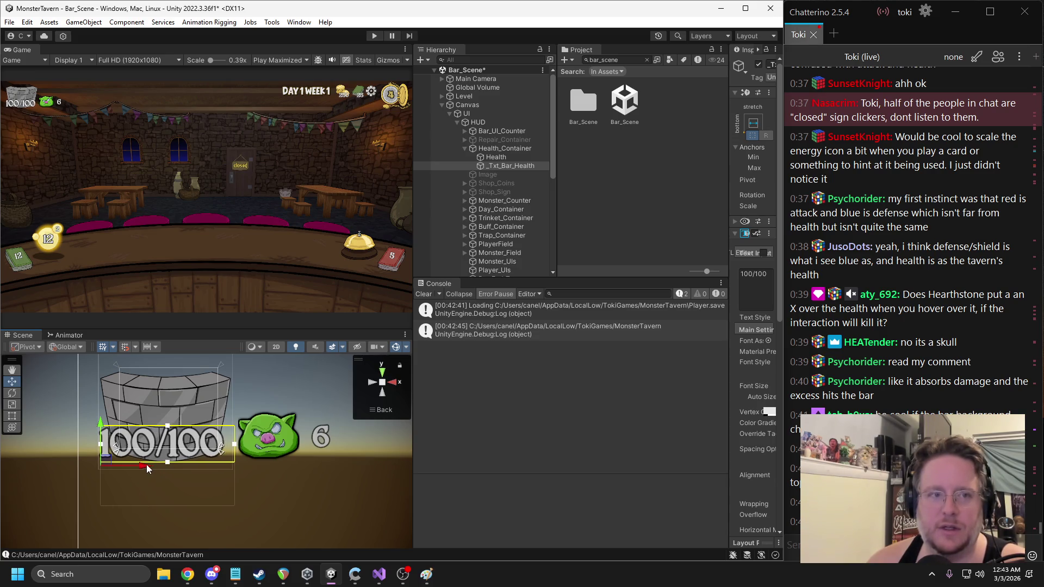
Run and pause the game to inspect the health text, nudging the 60/60 text slightly left
{"action": "left_click", "coordinate": [374, 36]}
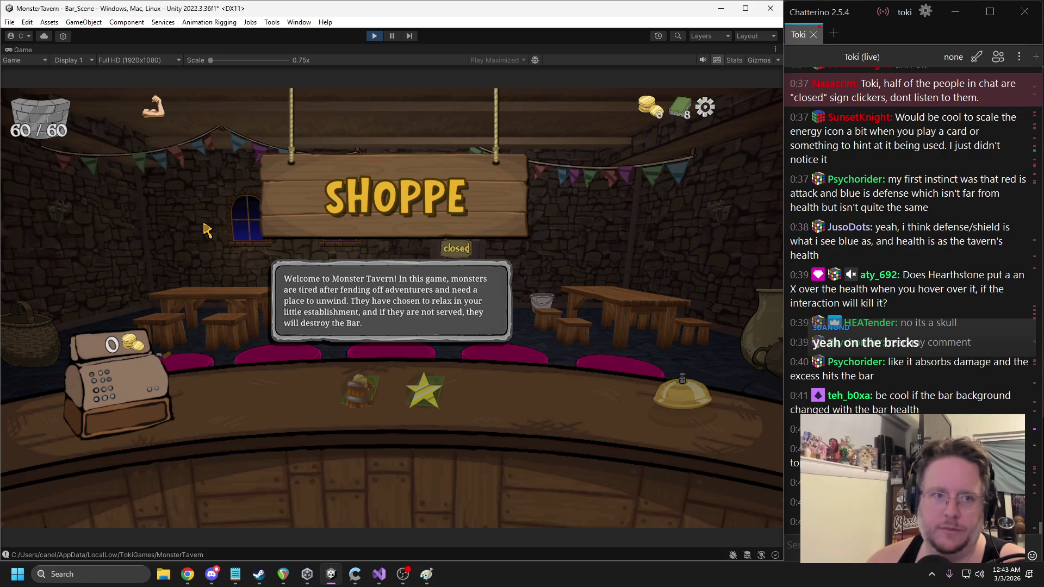
{"action": "left_click", "coordinate": [391, 36]}
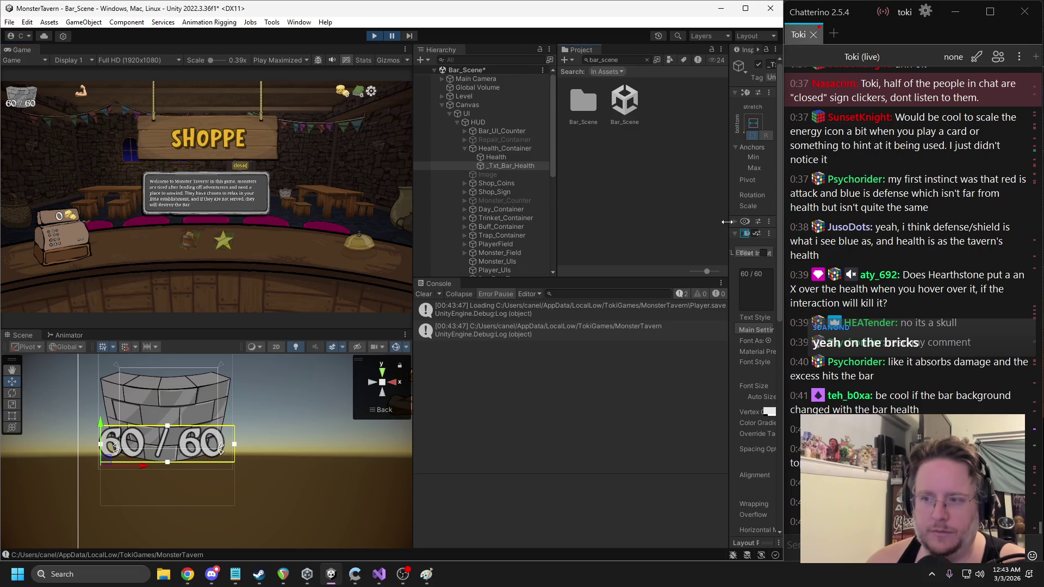
{"action": "left_click_drag", "start_coordinate": [727, 224], "coordinate": [605, 234]}
{"action": "left_click", "coordinate": [628, 275]}
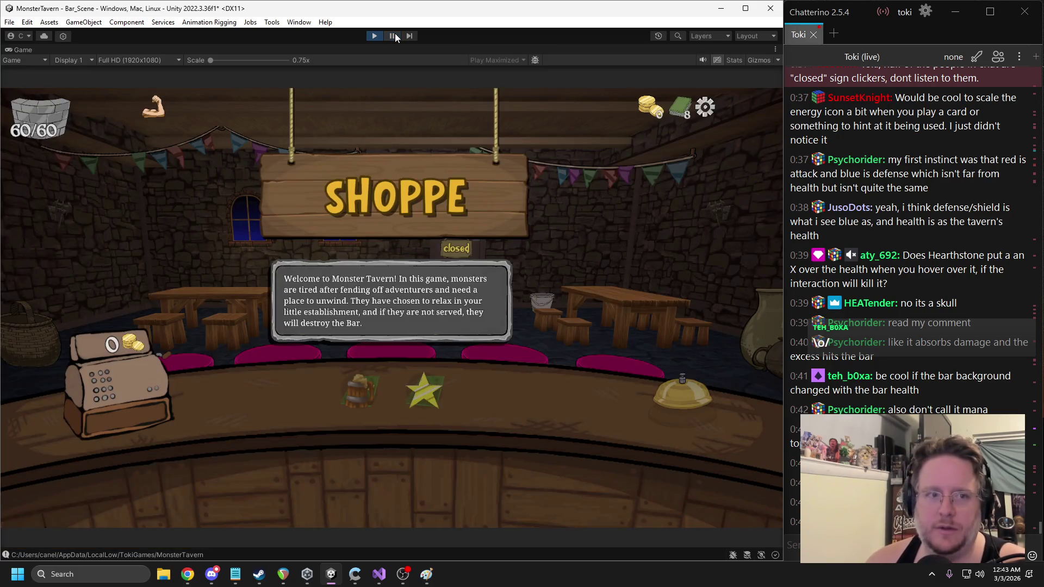
{"action": "left_click", "coordinate": [393, 36]}
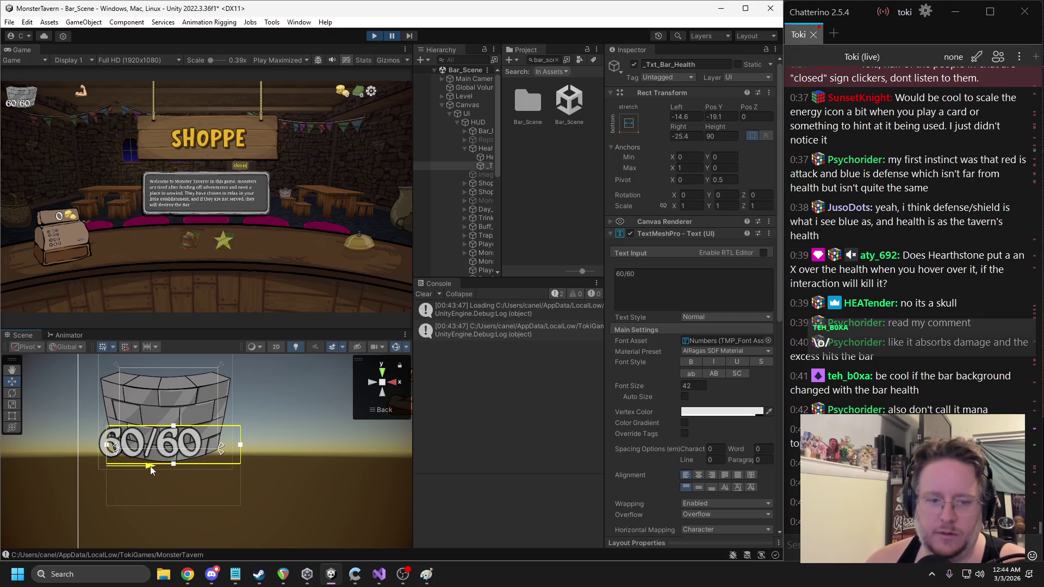
{"action": "left_click", "coordinate": [392, 34]}
{"action": "left_click", "coordinate": [392, 36]}
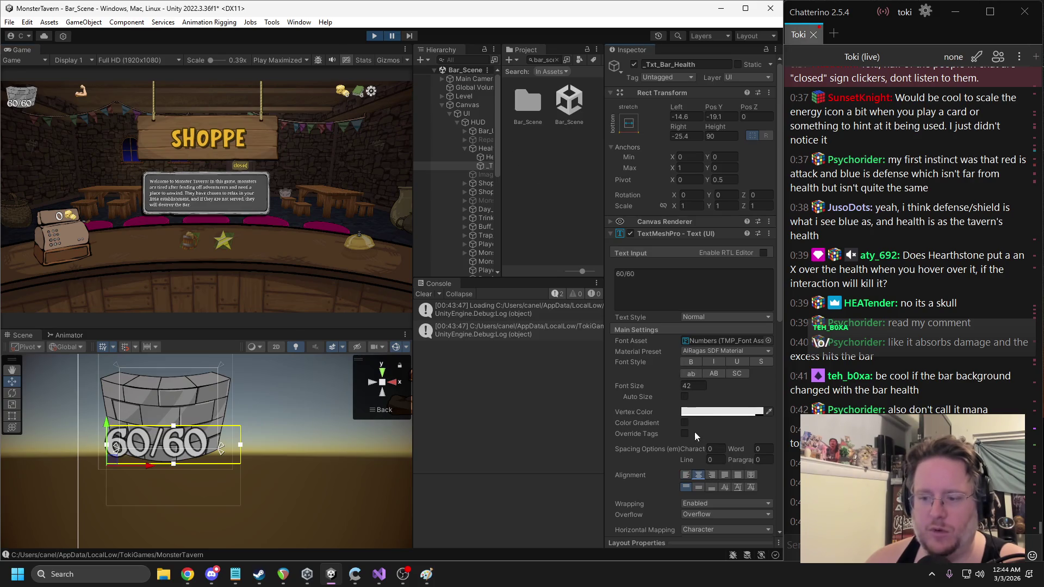
{"action": "left_click", "coordinate": [390, 36]}
{"action": "left_click", "coordinate": [391, 35]}
{"action": "left_click_drag", "start_coordinate": [152, 465], "coordinate": [149, 465]}
{"action": "left_click", "coordinate": [392, 36]}
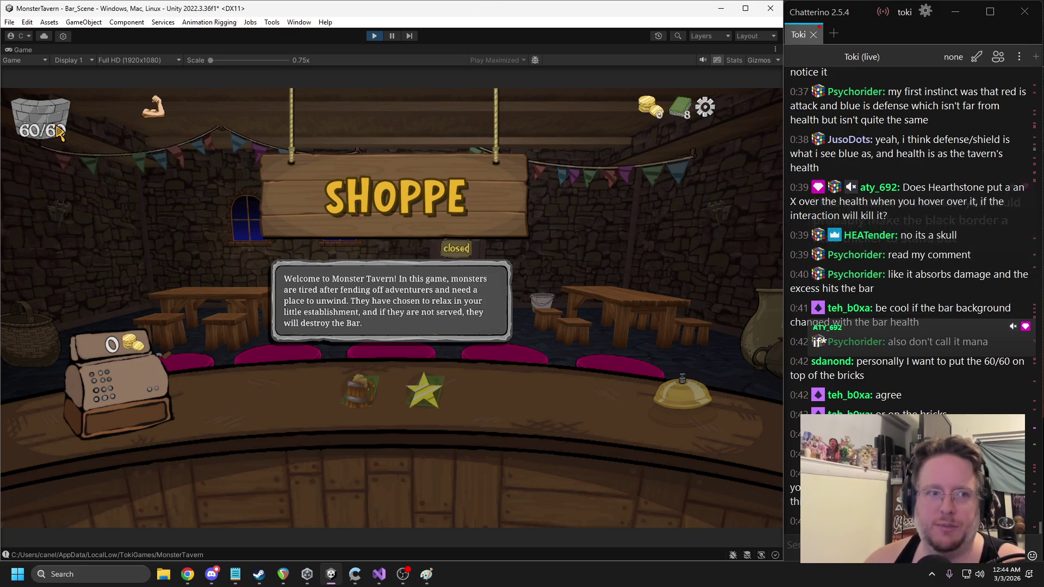
Look over the HUD icons in the running game, then exit play mode
{"action": "mouse_move", "coordinate": [121, 331]}
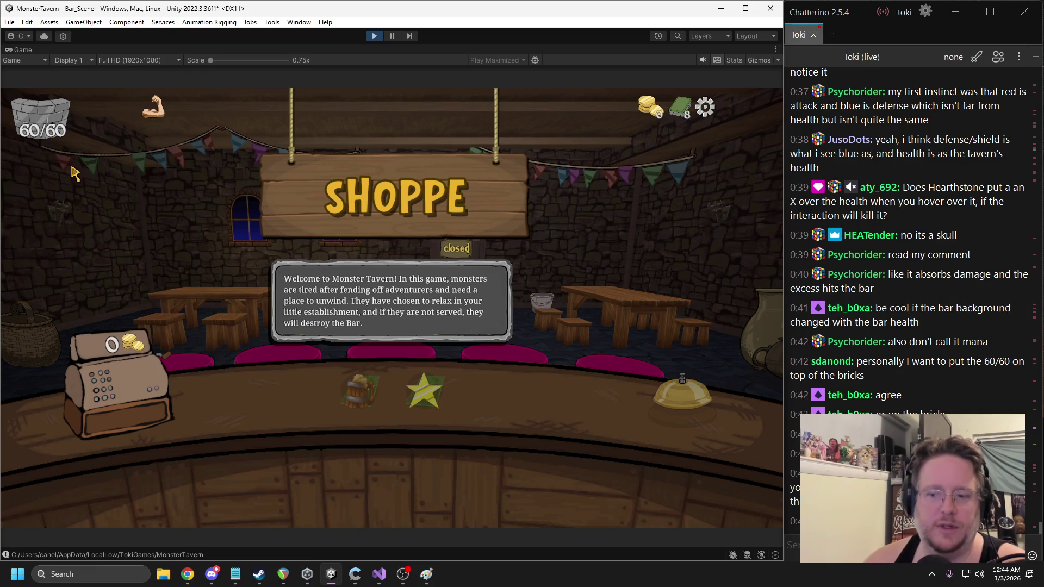
{"action": "left_click", "coordinate": [372, 36]}
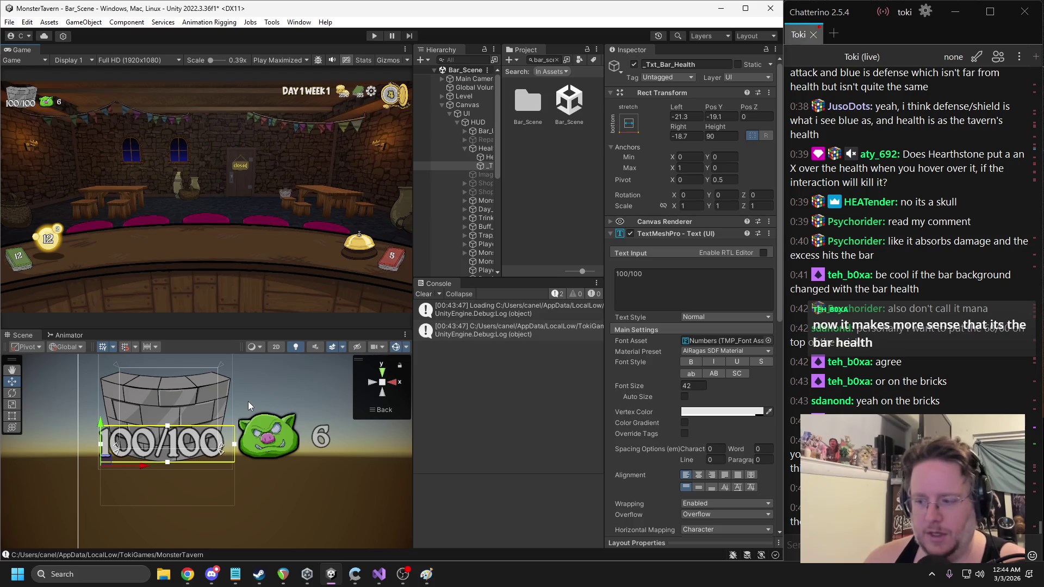
Raise the 100/100 health text onto the brick wall and lower its top anchor to Max Y 0.341
{"action": "scroll", "coordinate": [244, 424], "scroll_direction": "up", "scroll_amount": 2}
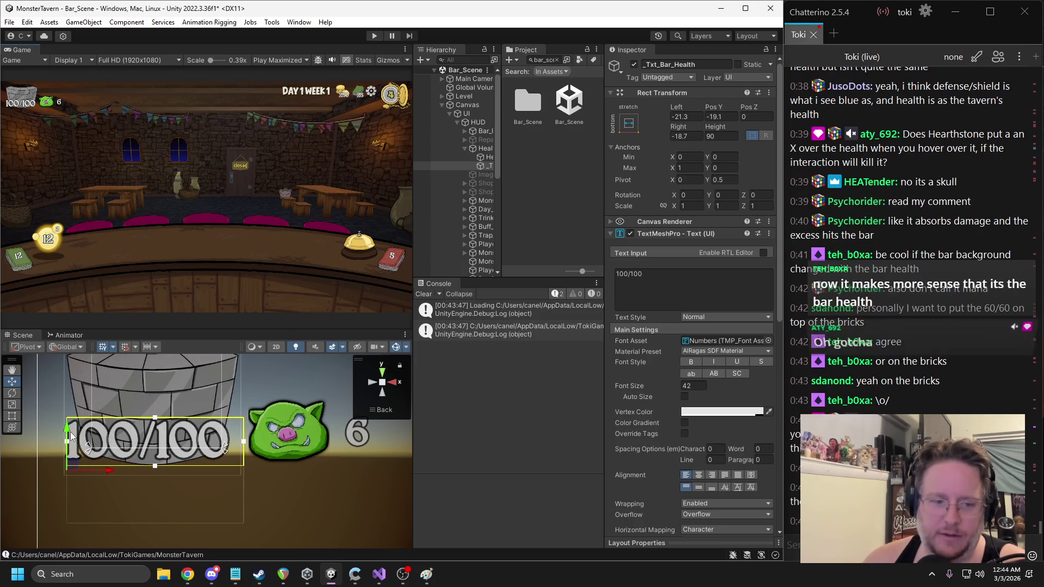
{"action": "mouse_move", "coordinate": [75, 434]}
{"action": "left_mouse_down"}
{"action": "mouse_move", "coordinate": [75, 408]}
{"action": "mouse_move", "coordinate": [88, 441]}
{"action": "mouse_move", "coordinate": [60, 400]}
{"action": "left_mouse_up"}
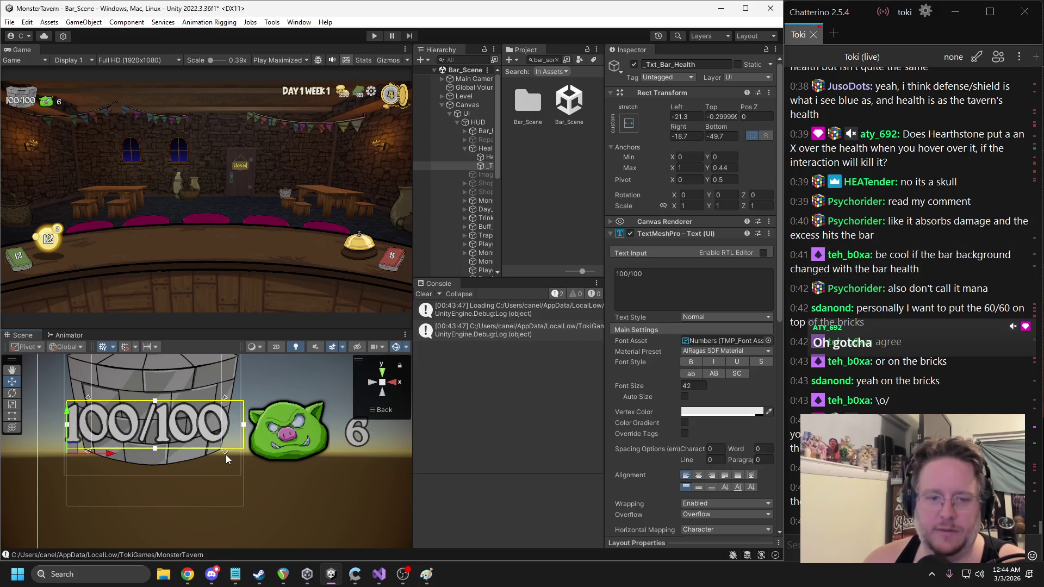
{"action": "left_click_drag", "start_coordinate": [179, 410], "coordinate": [143, 462]}
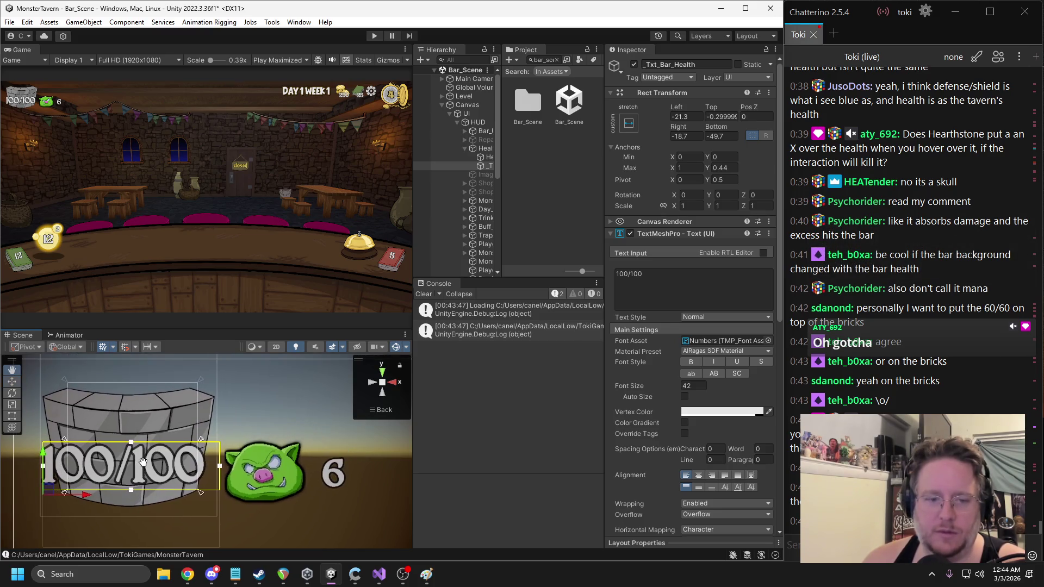
{"action": "left_click_drag", "start_coordinate": [43, 454], "coordinate": [43, 469]}
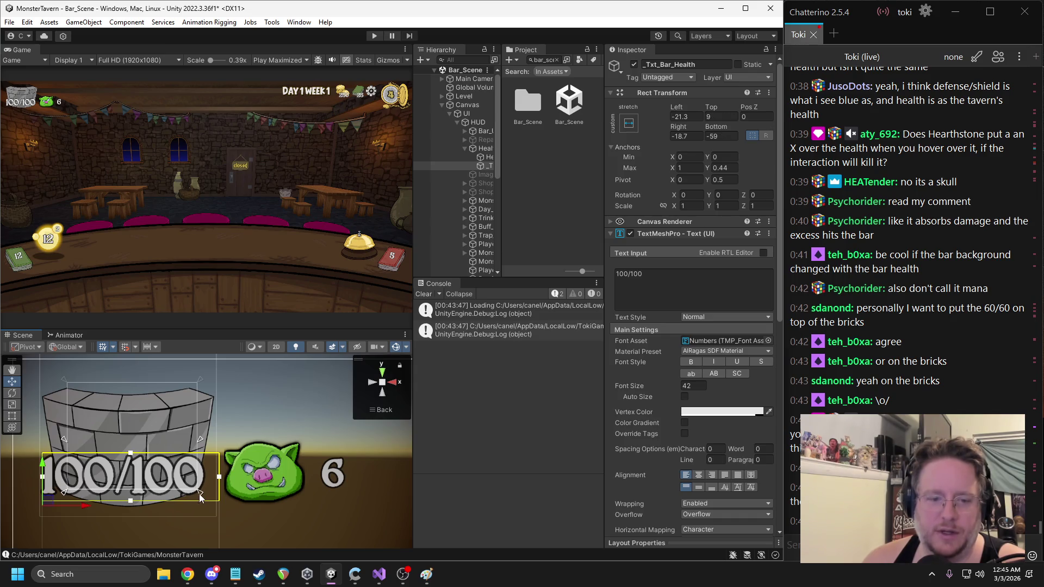
{"action": "left_click_drag", "start_coordinate": [201, 443], "coordinate": [201, 451]}
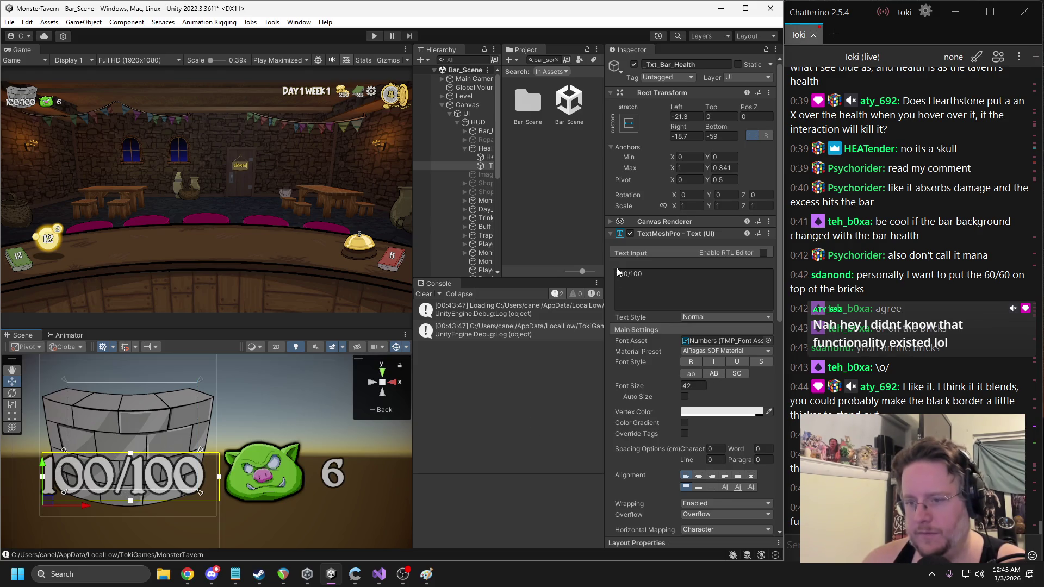
{"action": "left_click_drag", "start_coordinate": [608, 264], "coordinate": [558, 264]}
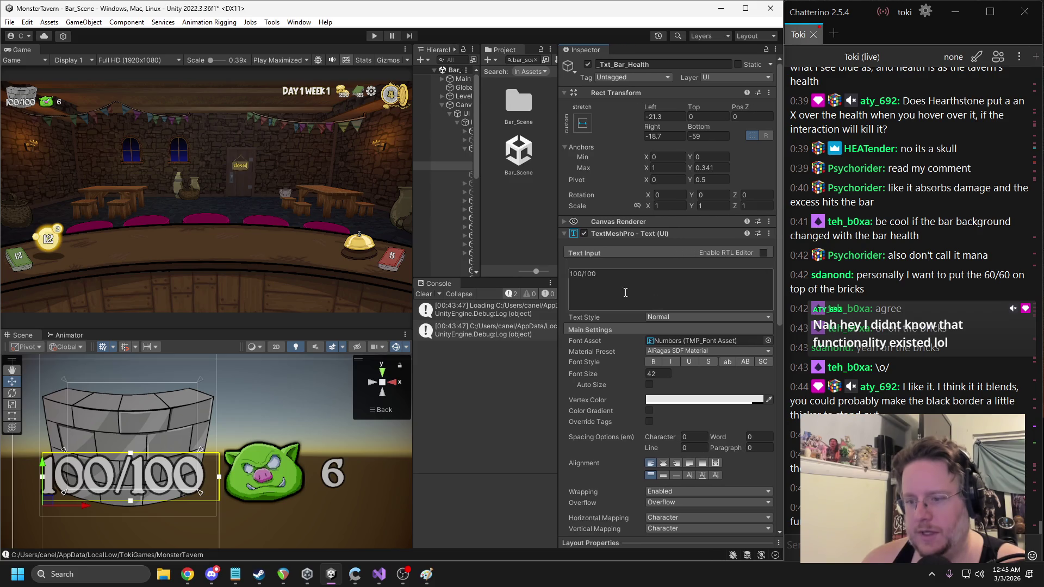
Set the health text's vertex colour to pure white FFFFFF in the colour picker
{"action": "left_click", "coordinate": [675, 341]}
{"action": "scroll", "coordinate": [537, 239], "scroll_direction": "down", "scroll_amount": 3}
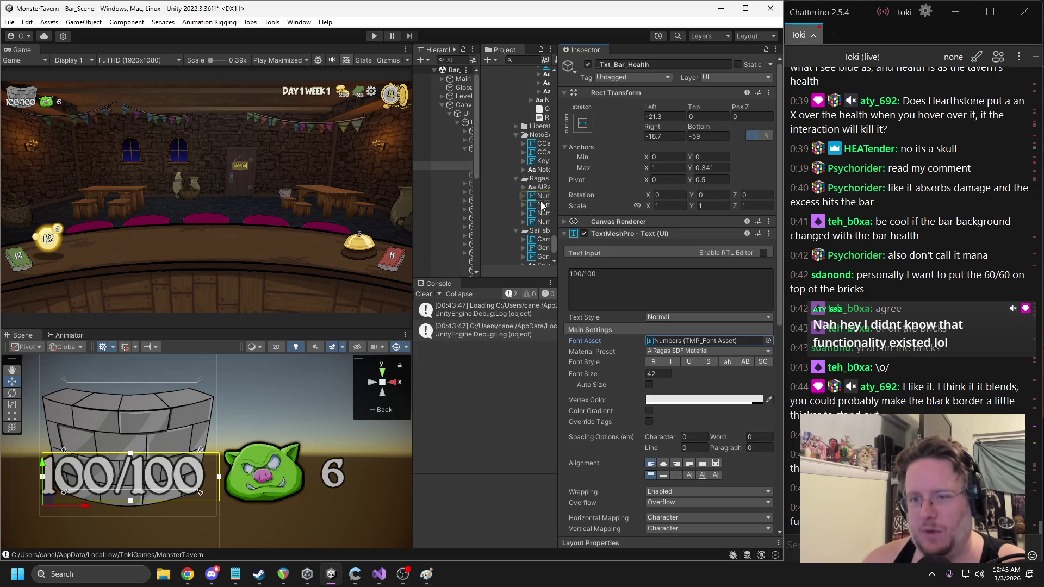
{"action": "left_click", "coordinate": [706, 400]}
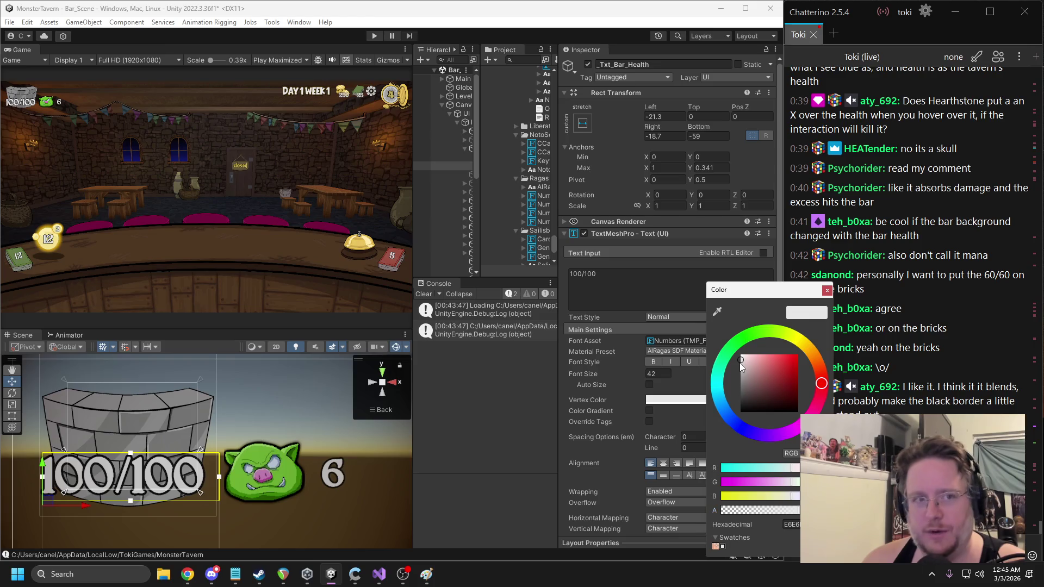
{"action": "left_click_drag", "start_coordinate": [745, 362], "coordinate": [731, 358]}
{"action": "mouse_move", "coordinate": [733, 361]}
{"action": "left_mouse_down"}
{"action": "mouse_move", "coordinate": [725, 388]}
{"action": "mouse_move", "coordinate": [766, 367]}
{"action": "mouse_move", "coordinate": [704, 322]}
{"action": "left_mouse_up"}
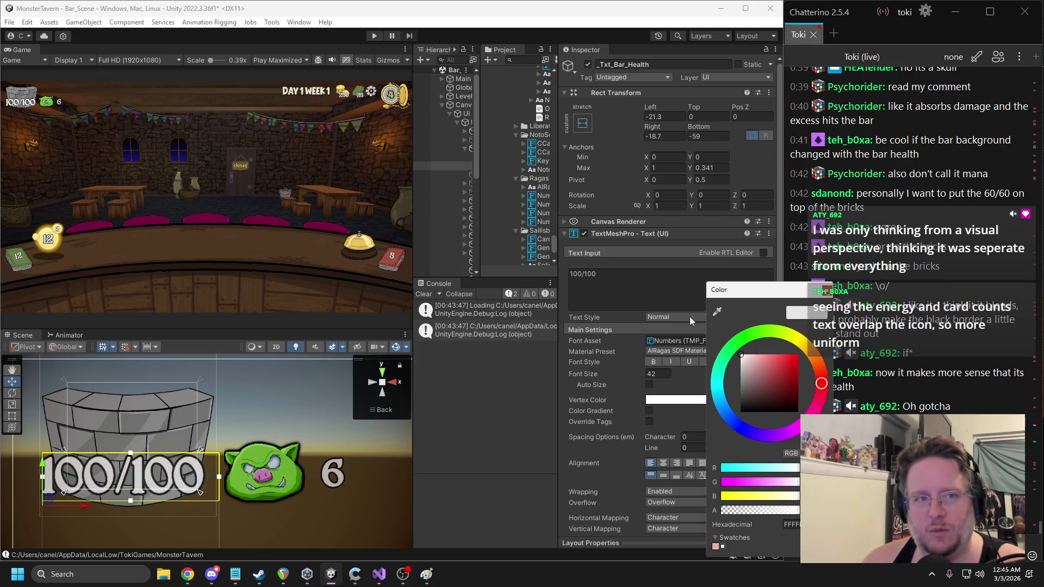
{"action": "left_click_drag", "start_coordinate": [775, 288], "coordinate": [704, 270]}
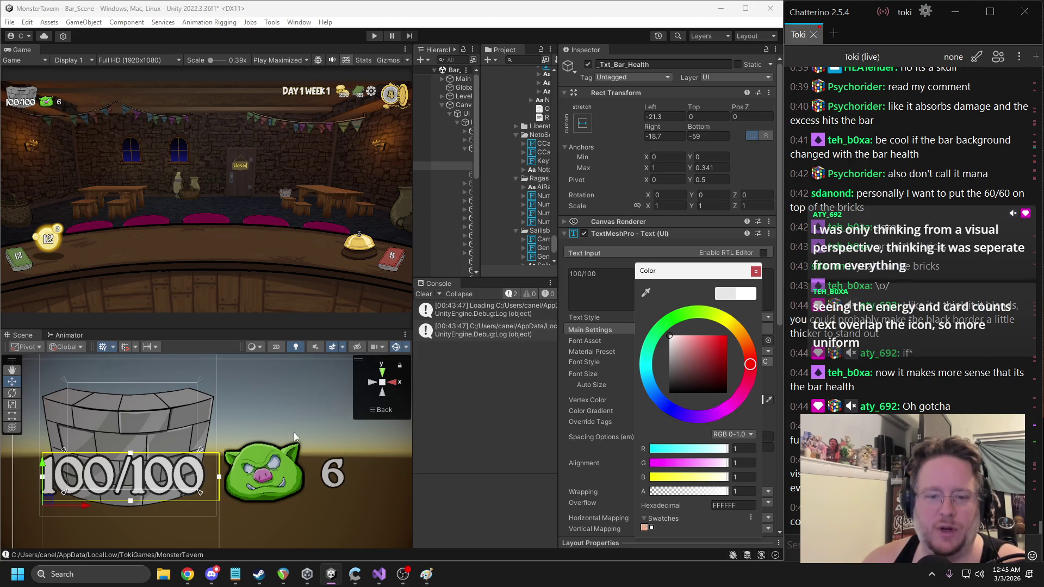
{"action": "left_click", "coordinate": [336, 479]}
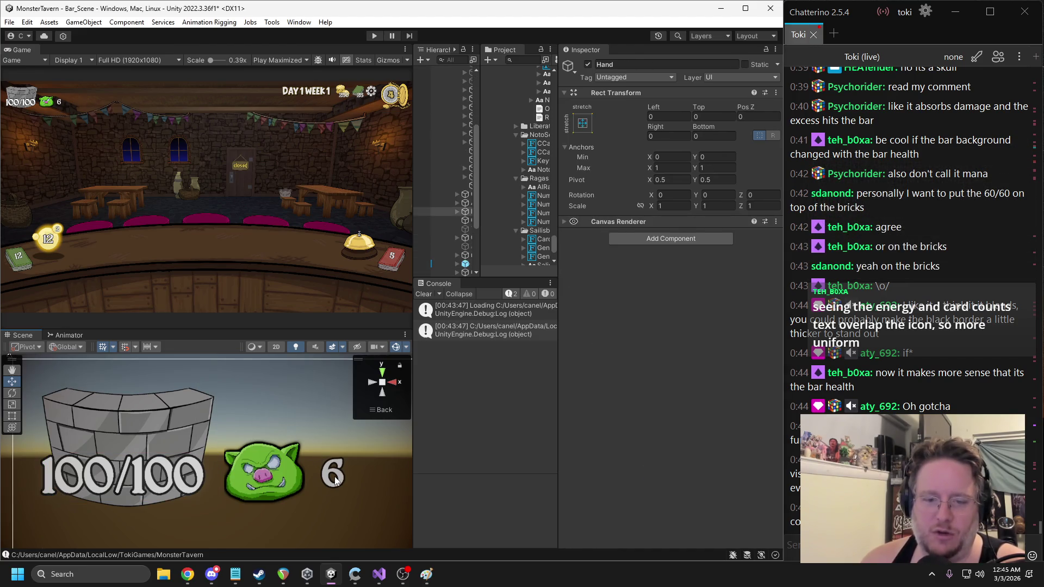
Try moving the monster count 6 below the orc icon, undo each attempt, and start Play mode
{"action": "left_click", "coordinate": [336, 479]}
{"action": "left_click", "coordinate": [335, 479]}
{"action": "left_click", "coordinate": [336, 480]}
{"action": "left_click", "coordinate": [335, 480]}
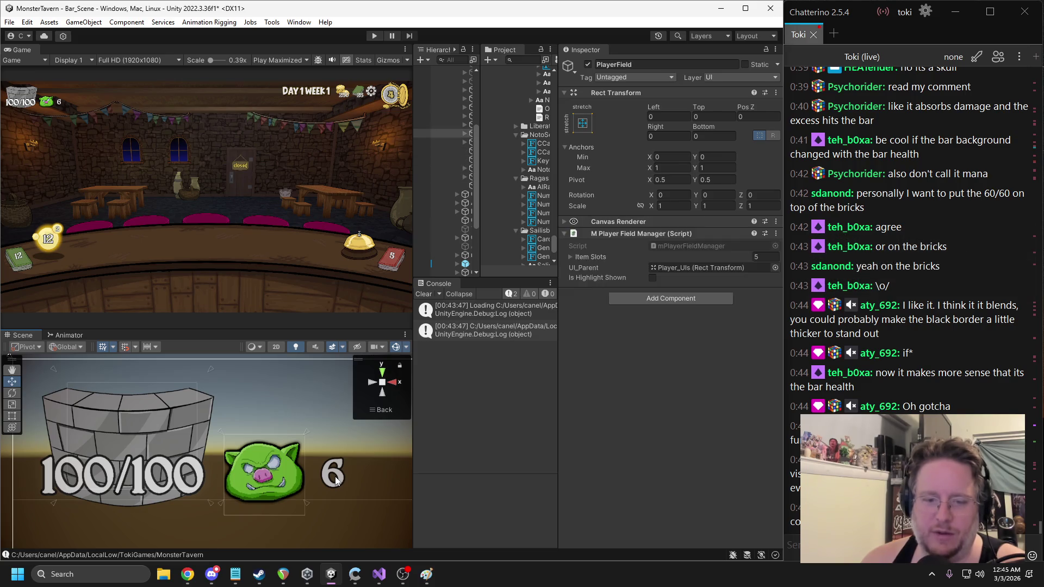
{"action": "left_click", "coordinate": [336, 480]}
{"action": "mouse_move", "coordinate": [330, 468]}
{"action": "left_mouse_down"}
{"action": "mouse_move", "coordinate": [249, 498]}
{"action": "mouse_move", "coordinate": [260, 502]}
{"action": "mouse_move", "coordinate": [260, 421]}
{"action": "mouse_move", "coordinate": [268, 475]}
{"action": "left_mouse_up"}
{"action": "key", "text": "ctrl+z"}
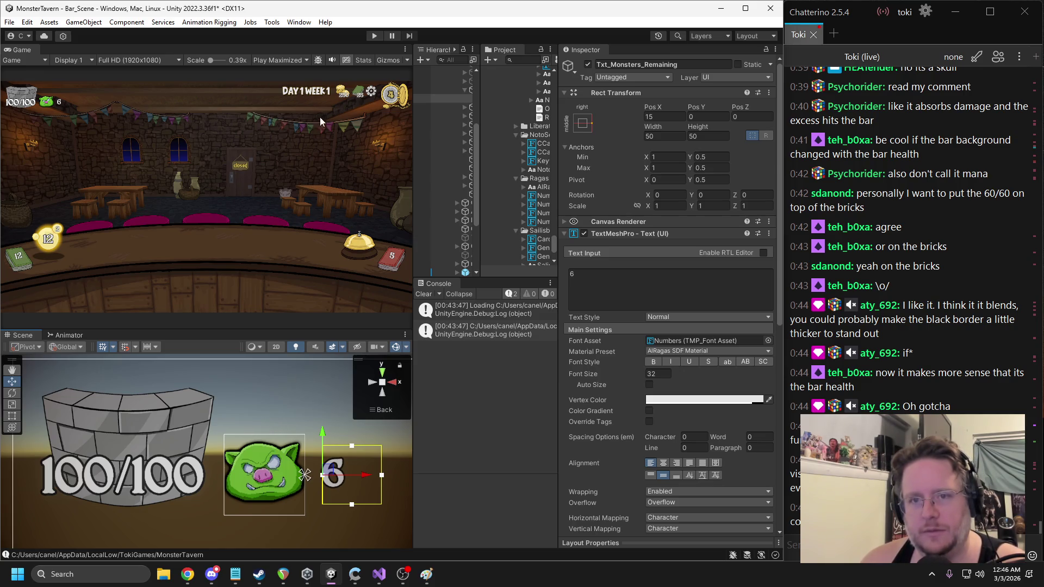
{"action": "mouse_move", "coordinate": [317, 483]}
{"action": "left_mouse_down"}
{"action": "mouse_move", "coordinate": [259, 507]}
{"action": "mouse_move", "coordinate": [256, 477]}
{"action": "mouse_move", "coordinate": [260, 539]}
{"action": "mouse_move", "coordinate": [259, 531]}
{"action": "left_mouse_up"}
{"action": "key", "text": "ctrl+z"}
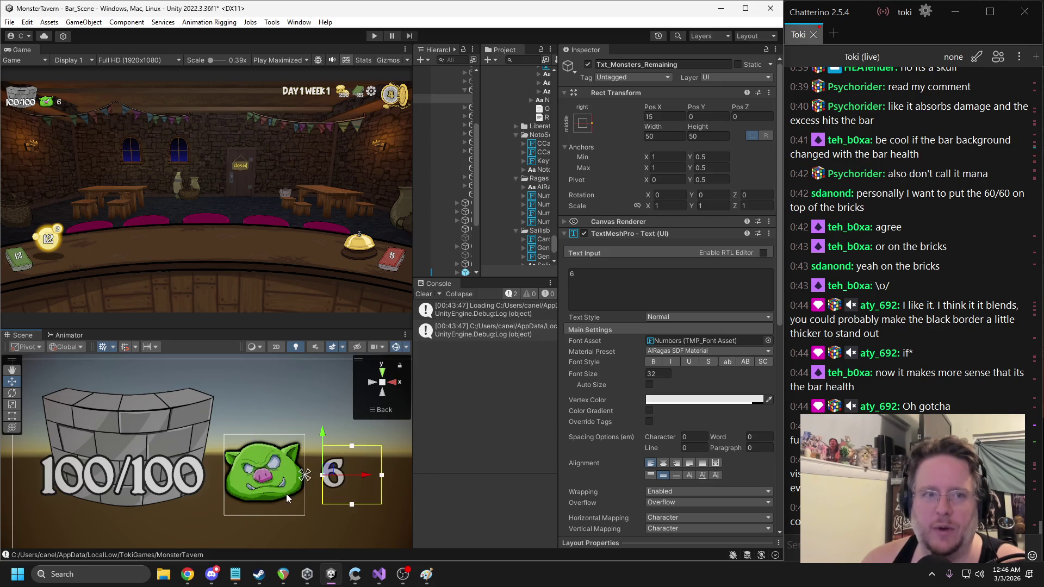
{"action": "left_click_drag", "start_coordinate": [369, 476], "coordinate": [360, 478]}
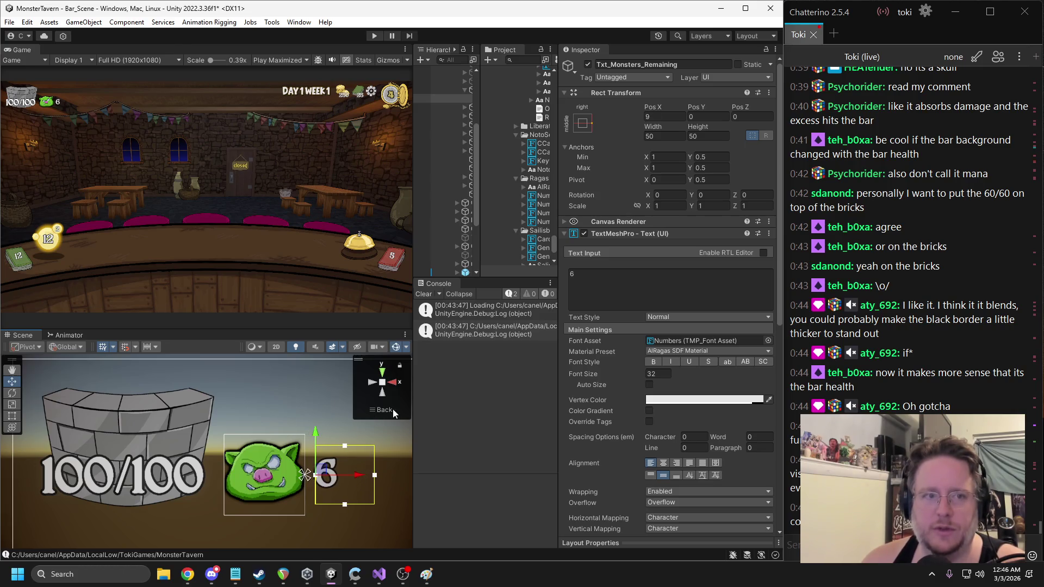
{"action": "key", "text": "ctrl+z"}
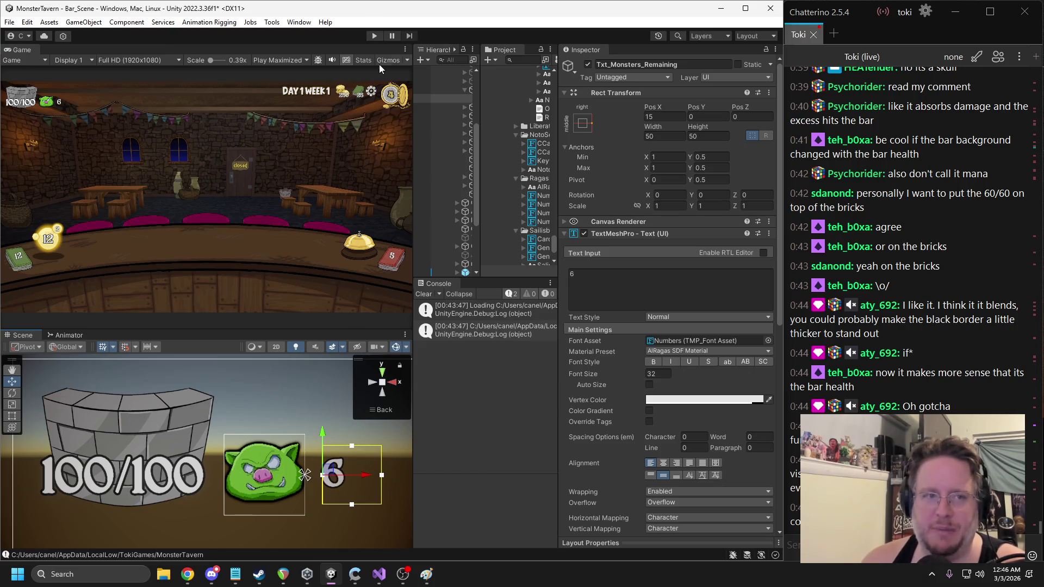
{"action": "left_click", "coordinate": [373, 35]}
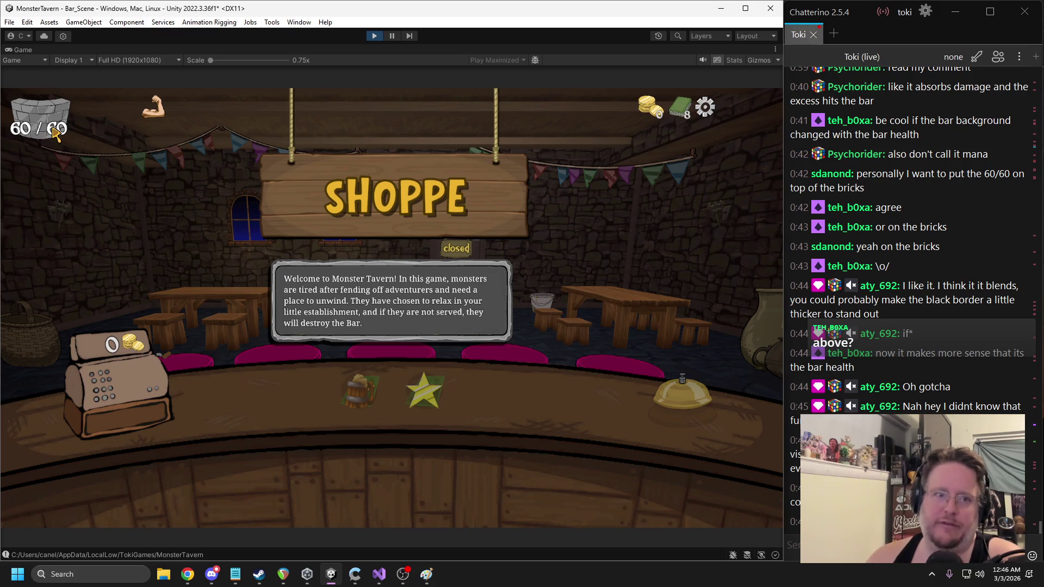
{"action": "mouse_move", "coordinate": [151, 124]}
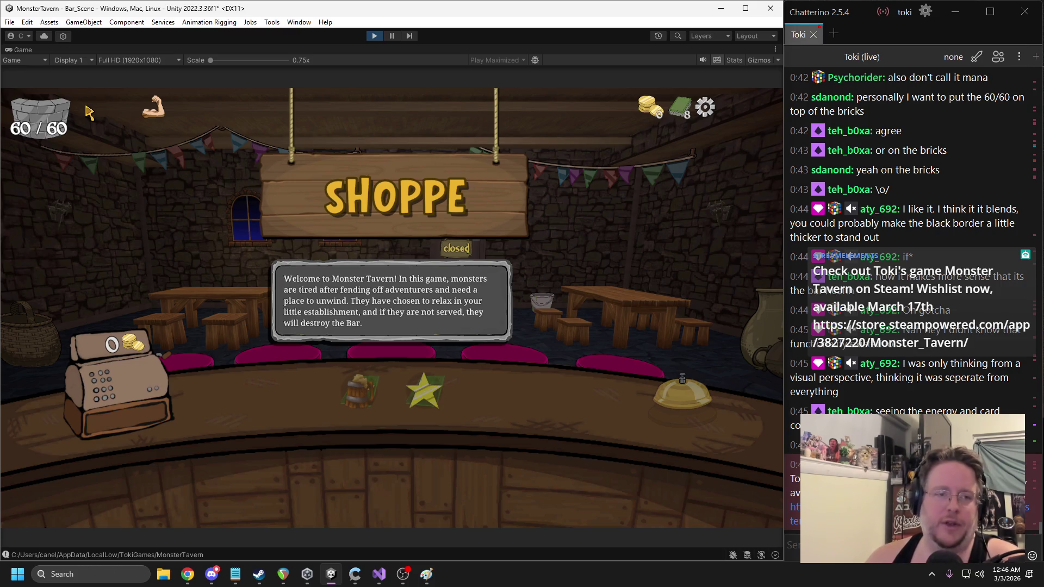
{"action": "mouse_move", "coordinate": [57, 111]}
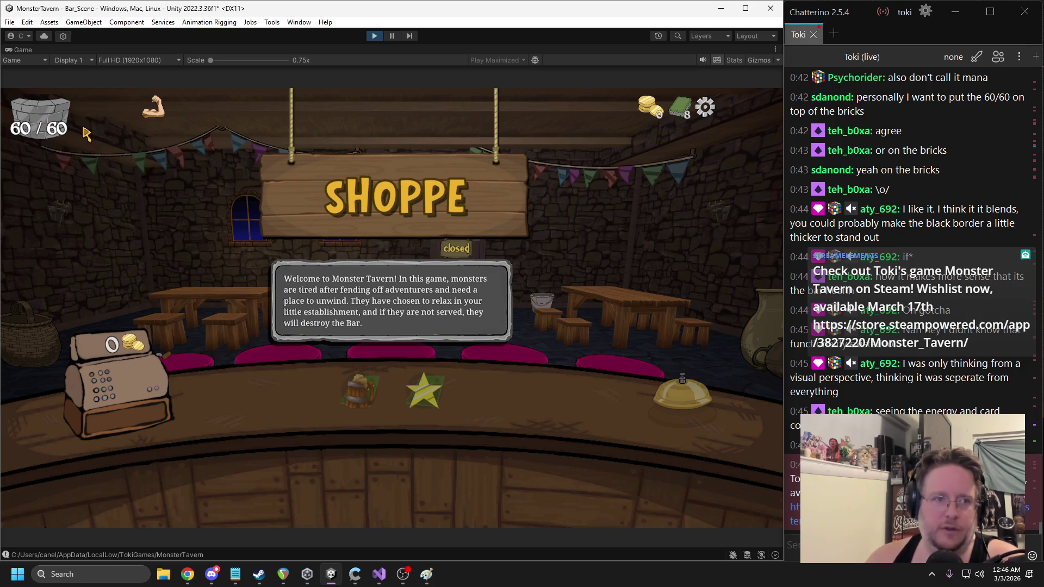
{"action": "left_click", "coordinate": [375, 36]}
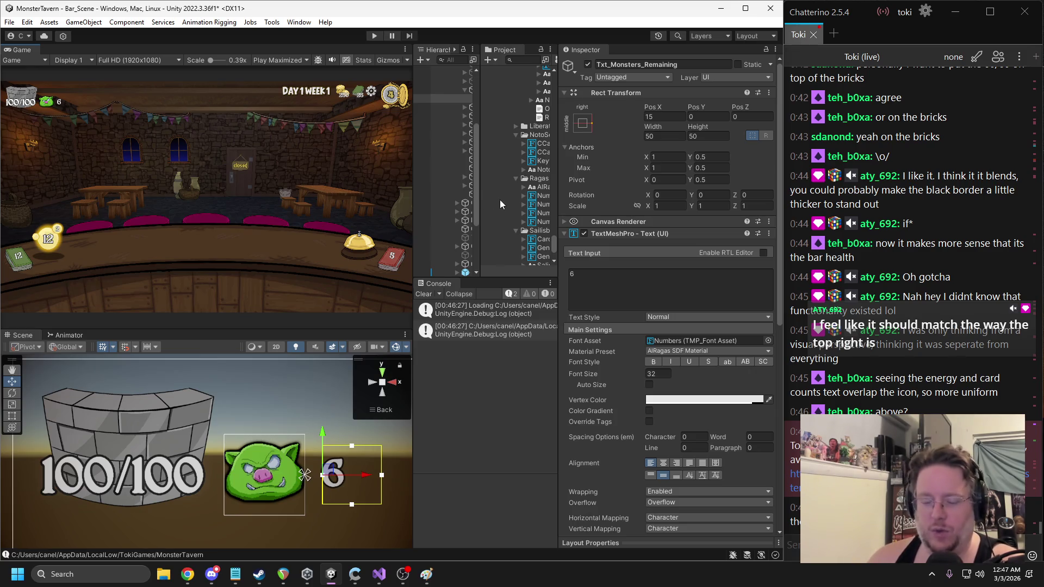
Widen the Hierarchy and shift Trinket_Container left, pulling its right anchor in
{"action": "mouse_move", "coordinate": [481, 158]}
{"action": "left_mouse_down"}
{"action": "mouse_move", "coordinate": [599, 175]}
{"action": "mouse_move", "coordinate": [585, 176]}
{"action": "left_mouse_up"}
{"action": "scroll", "coordinate": [234, 389], "scroll_direction": "down", "scroll_amount": 2}
{"action": "scroll", "coordinate": [254, 392], "scroll_direction": "down", "scroll_amount": 1}
{"action": "scroll", "coordinate": [275, 383], "scroll_direction": "down", "scroll_amount": 2}
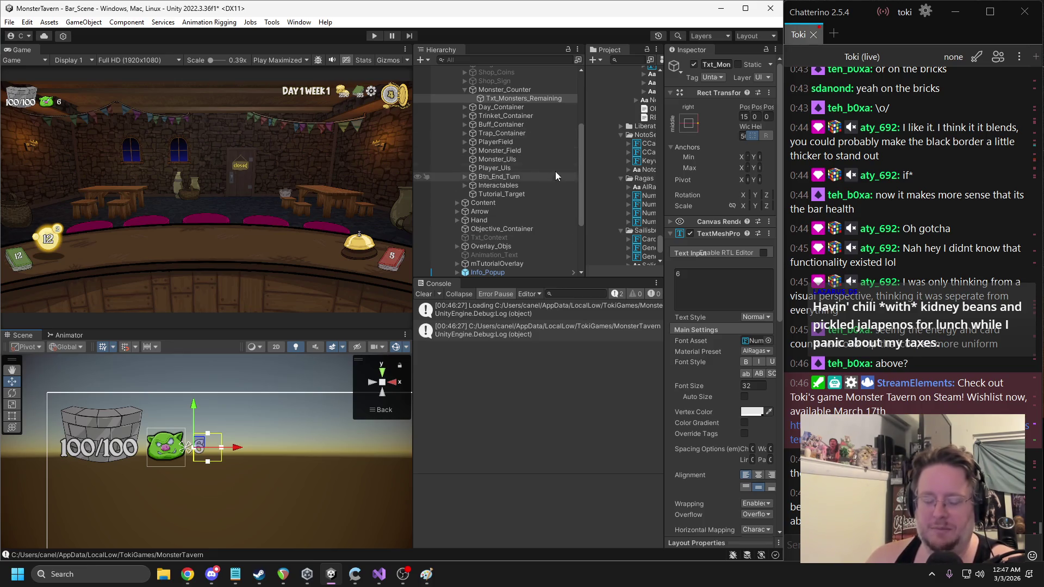
{"action": "left_click", "coordinate": [499, 91]}
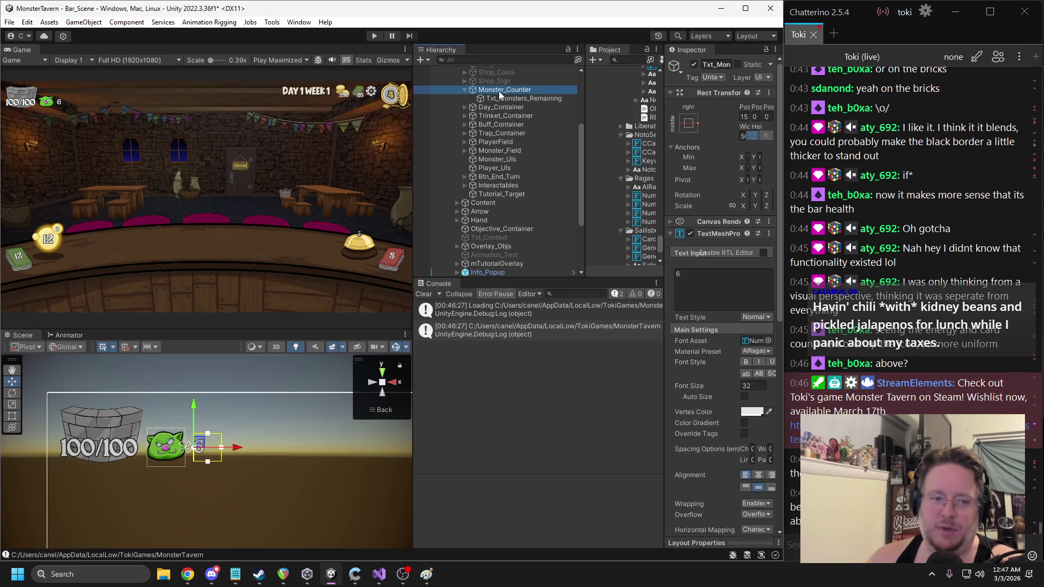
{"action": "left_click", "coordinate": [464, 90]}
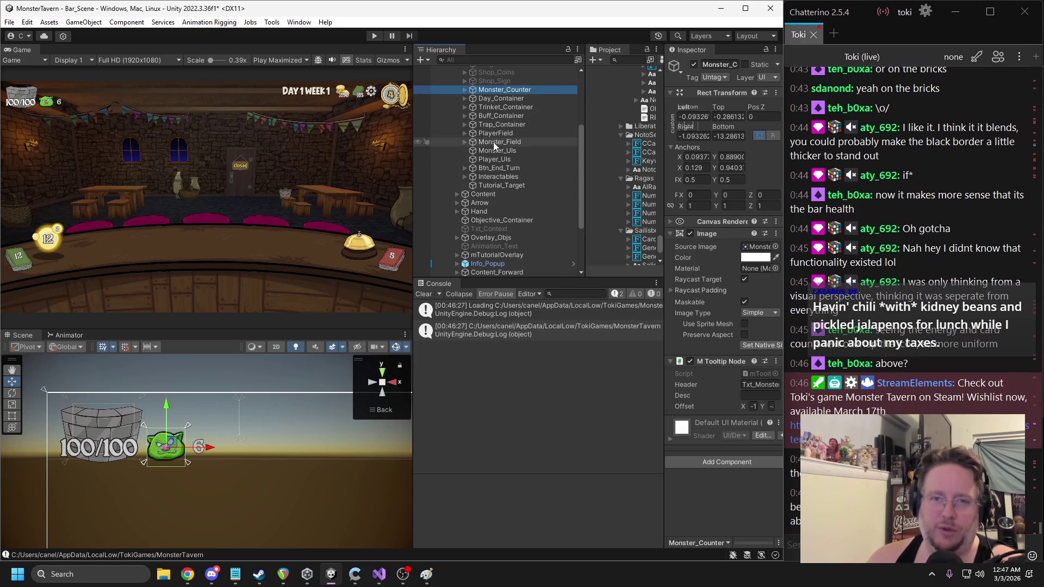
{"action": "scroll", "coordinate": [497, 174], "scroll_direction": "up", "scroll_amount": 3}
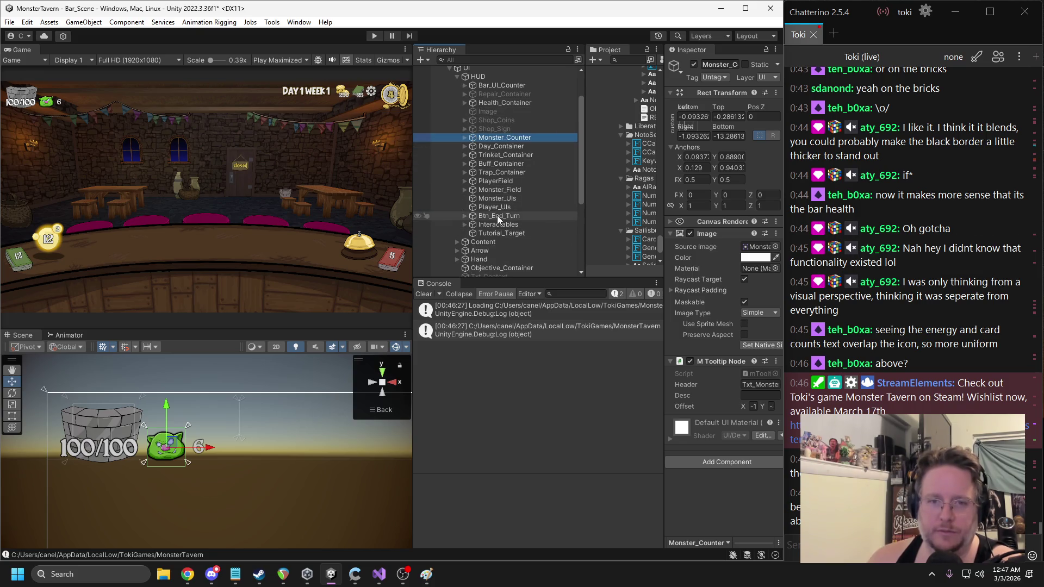
{"action": "left_click", "coordinate": [492, 156]}
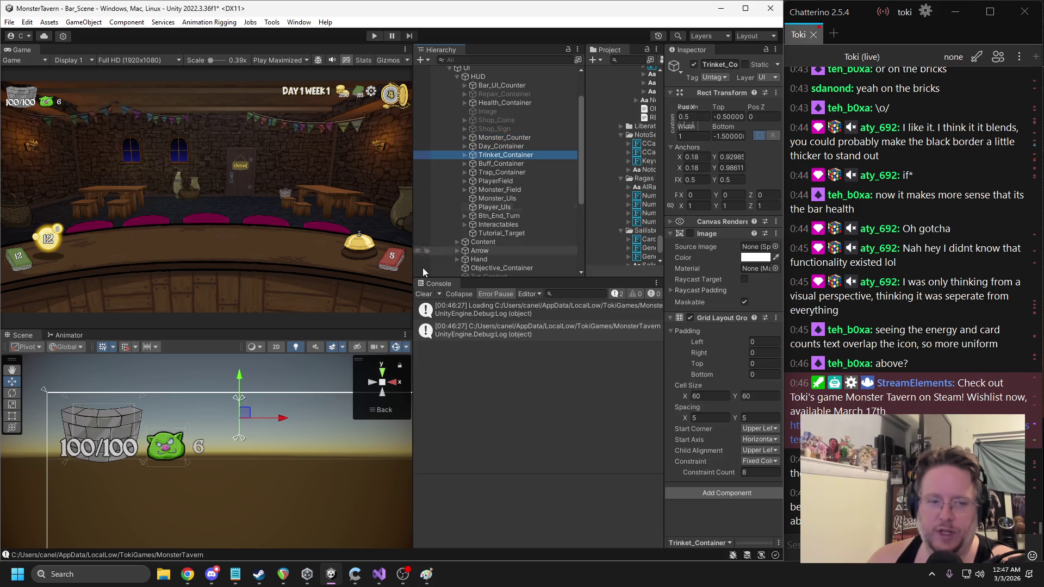
{"action": "mouse_move", "coordinate": [283, 420]}
{"action": "left_mouse_down"}
{"action": "mouse_move", "coordinate": [191, 427]}
{"action": "mouse_move", "coordinate": [228, 441]}
{"action": "mouse_move", "coordinate": [146, 440]}
{"action": "left_mouse_up"}
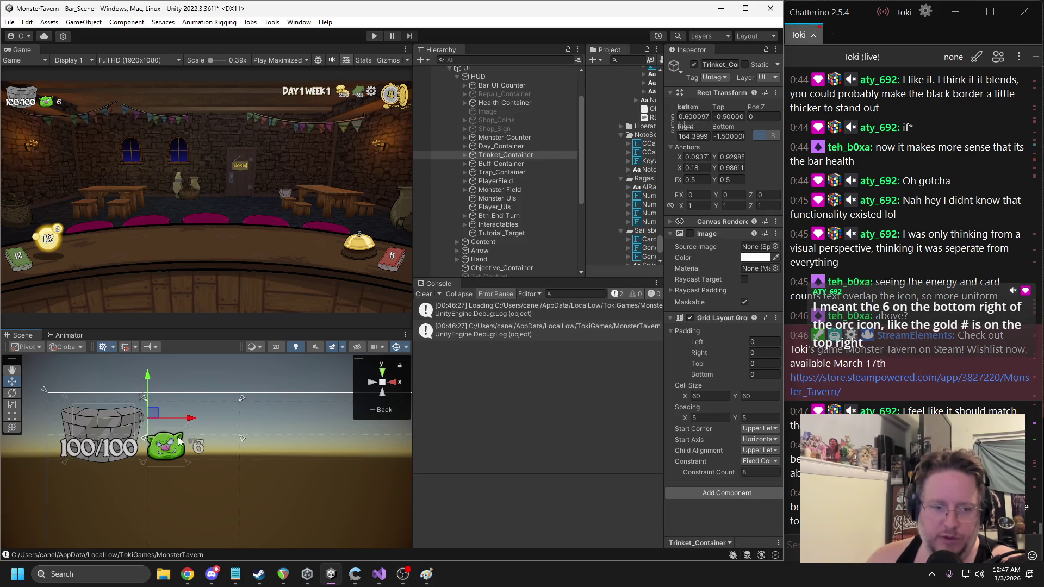
{"action": "left_click_drag", "start_coordinate": [242, 438], "coordinate": [150, 440]}
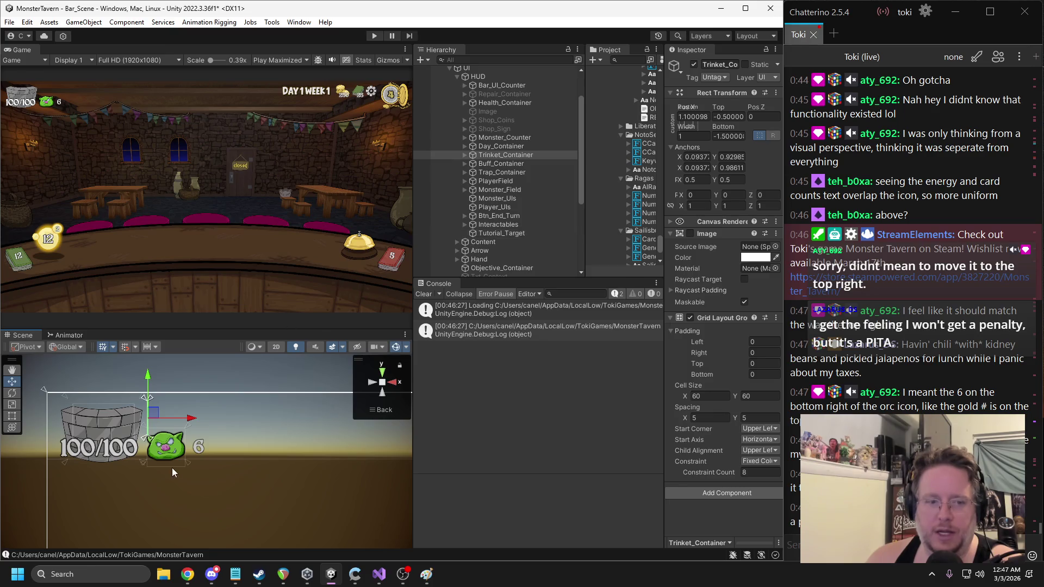
Drag the monster count 6 onto the orc icon's bottom-right corner
{"action": "left_click", "coordinate": [244, 432]}
{"action": "left_click", "coordinate": [198, 447]}
{"action": "left_click_drag", "start_coordinate": [200, 446], "coordinate": [180, 454]}
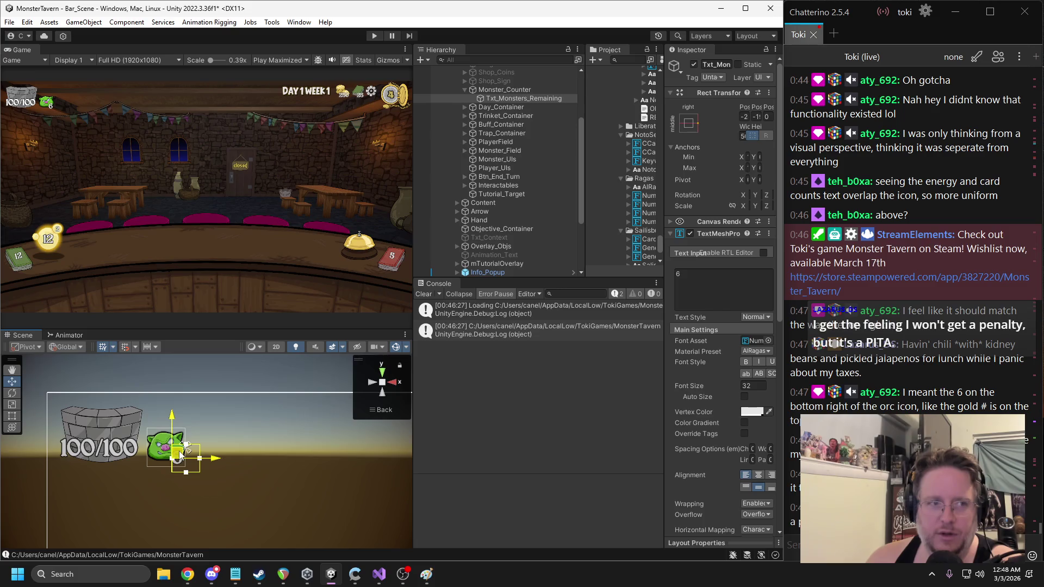
Move Monster_Counter beside the DAY 1 WEEK 1 label and shift its anchors toward the top right
{"action": "left_click", "coordinate": [504, 89]}
{"action": "scroll", "coordinate": [111, 426], "scroll_direction": "down", "scroll_amount": 5}
{"action": "left_click_drag", "start_coordinate": [84, 429], "coordinate": [314, 419]}
{"action": "key", "text": "f"}
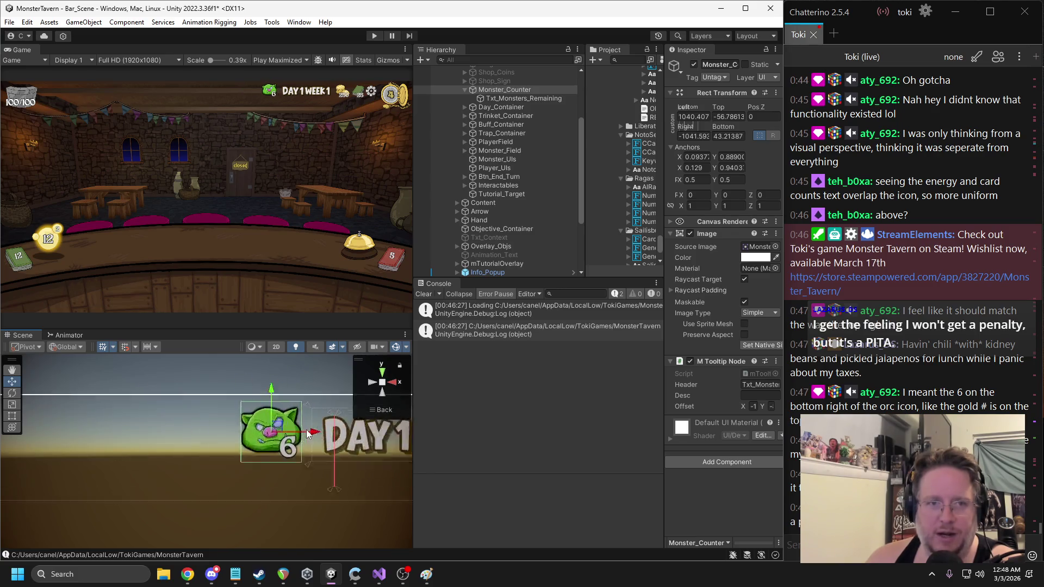
{"action": "scroll", "coordinate": [294, 412], "scroll_direction": "down", "scroll_amount": 2}
{"action": "scroll", "coordinate": [276, 422], "scroll_direction": "down", "scroll_amount": 2}
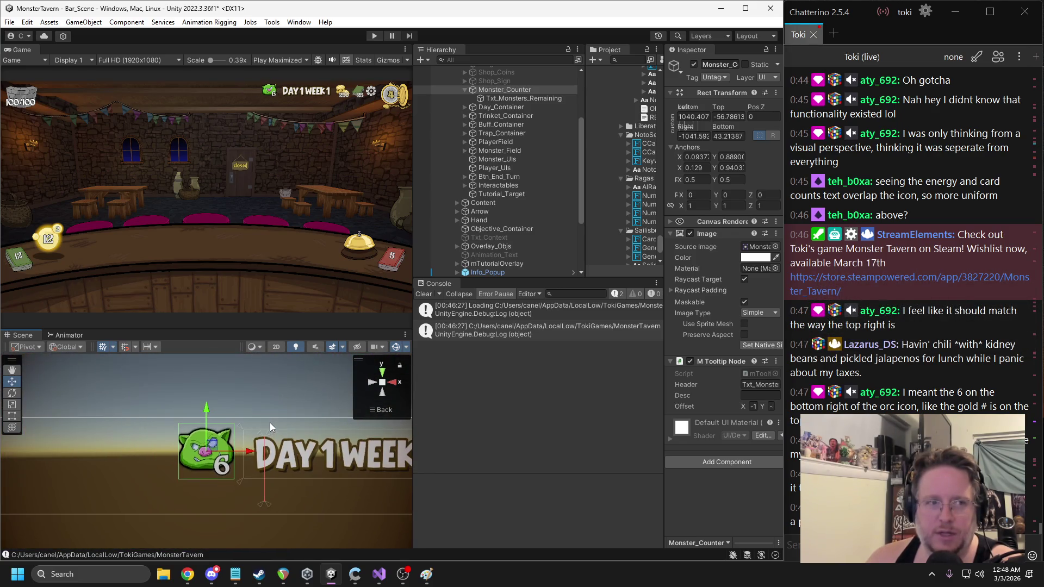
{"action": "scroll", "coordinate": [272, 415], "scroll_direction": "down", "scroll_amount": 3}
{"action": "scroll", "coordinate": [298, 417], "scroll_direction": "down", "scroll_amount": 1}
{"action": "mouse_move", "coordinate": [292, 416]}
{"action": "left_mouse_down"}
{"action": "mouse_move", "coordinate": [232, 437]}
{"action": "mouse_move", "coordinate": [250, 476]}
{"action": "mouse_move", "coordinate": [271, 480]}
{"action": "mouse_move", "coordinate": [177, 443]}
{"action": "left_mouse_up"}
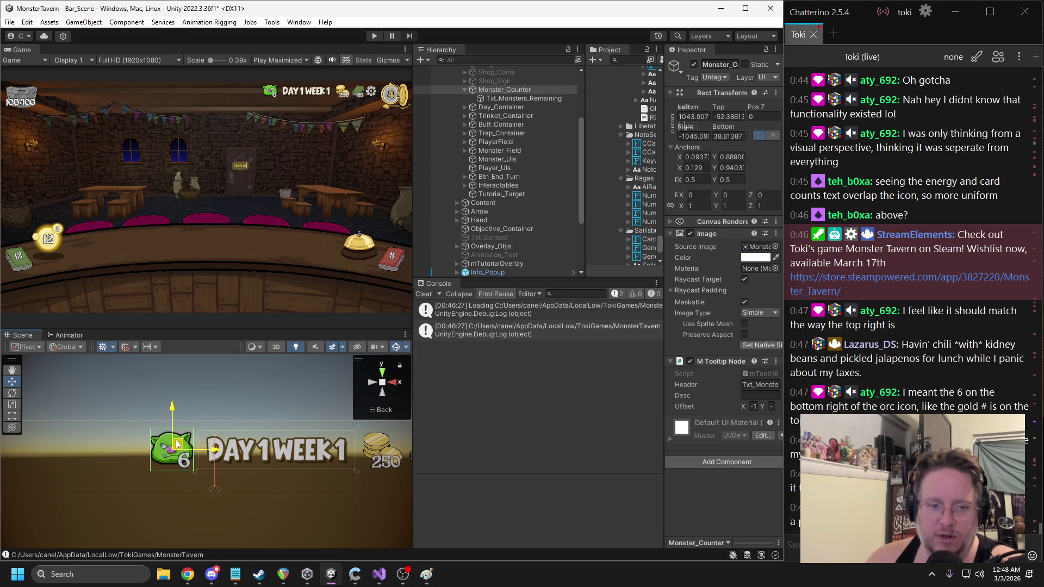
{"action": "scroll", "coordinate": [170, 436], "scroll_direction": "down", "scroll_amount": 3}
{"action": "scroll", "coordinate": [170, 436], "scroll_direction": "down", "scroll_amount": 5}
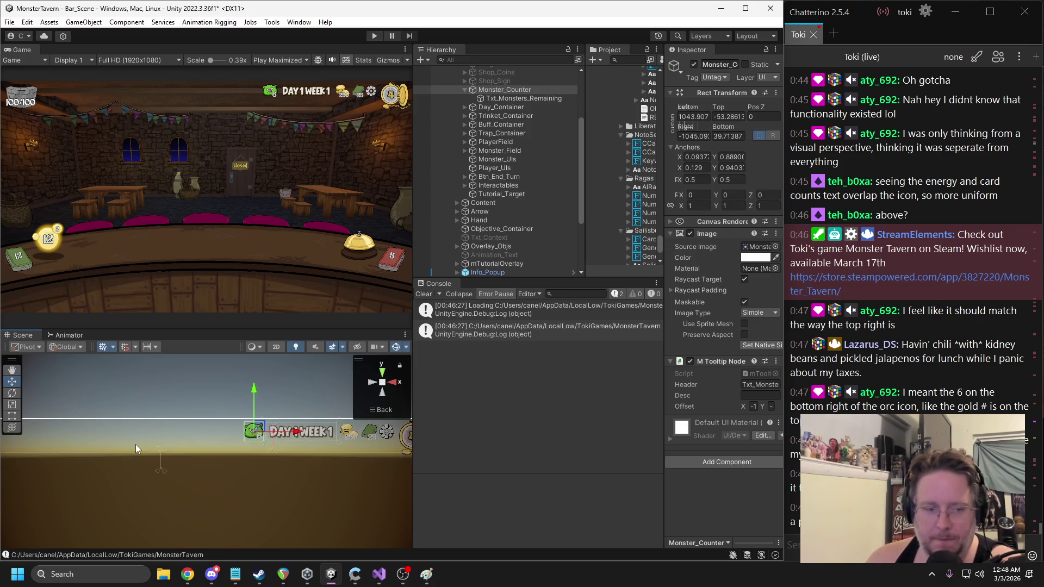
{"action": "mouse_move", "coordinate": [139, 443]}
{"action": "left_mouse_down"}
{"action": "mouse_move", "coordinate": [166, 435]}
{"action": "mouse_move", "coordinate": [118, 449]}
{"action": "mouse_move", "coordinate": [307, 443]}
{"action": "left_mouse_up"}
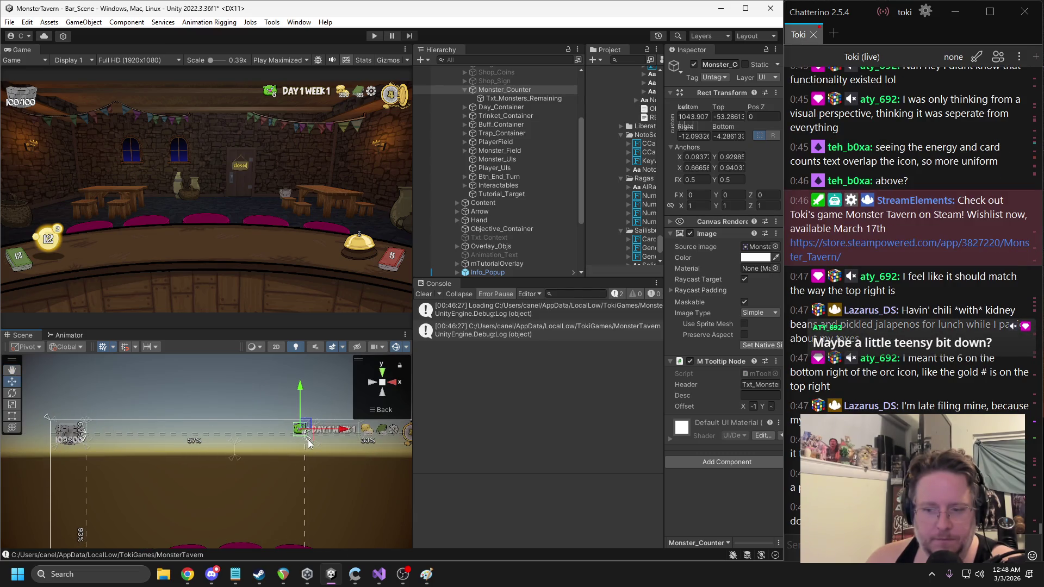
{"action": "left_click_drag", "start_coordinate": [84, 435], "coordinate": [297, 421]}
{"action": "key", "text": "f"}
{"action": "scroll", "coordinate": [255, 429], "scroll_direction": "down", "scroll_amount": 10}
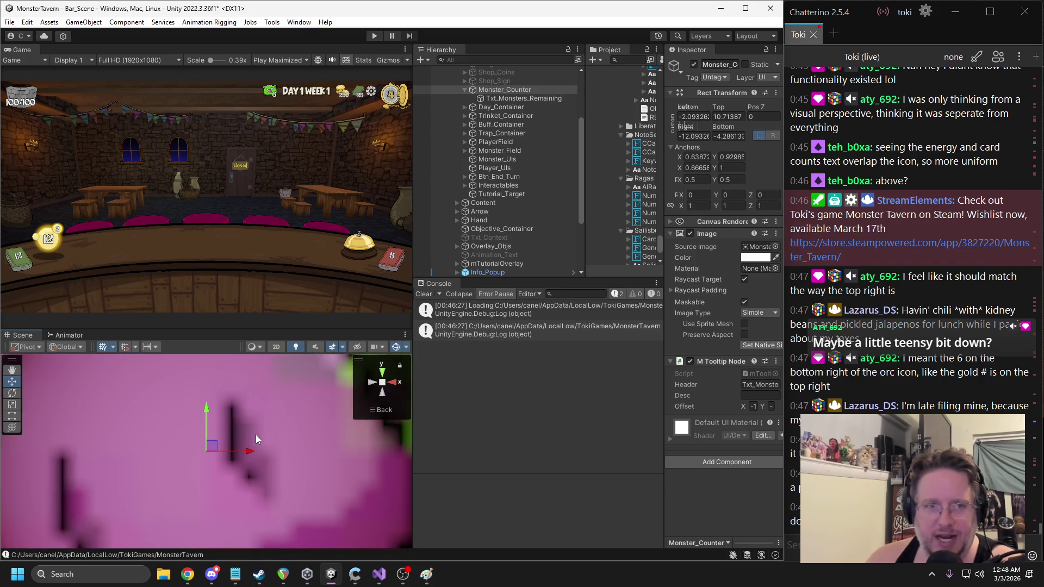
{"action": "scroll", "coordinate": [223, 434], "scroll_direction": "down", "scroll_amount": 4}
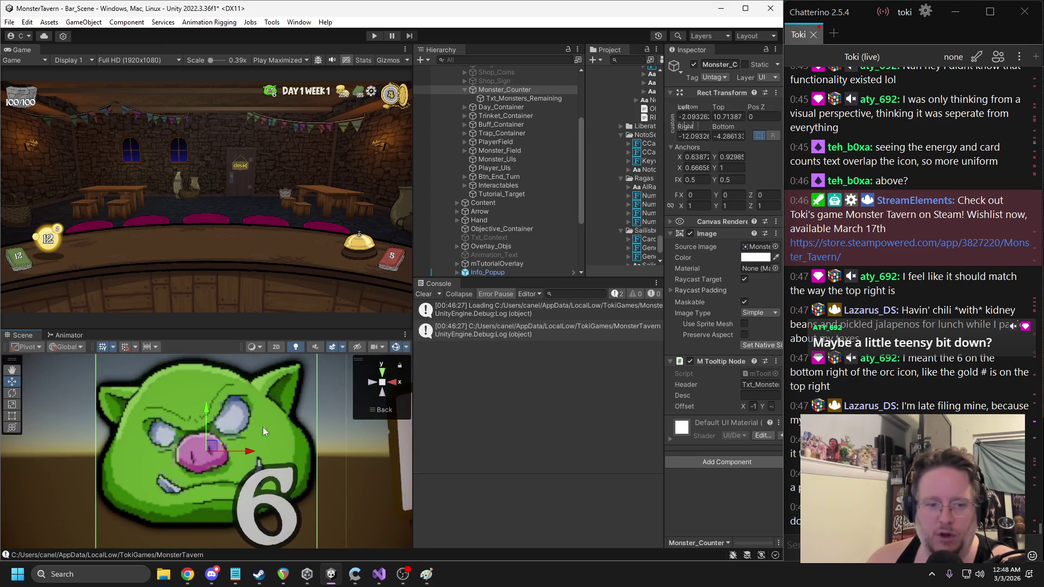
Adjust the 6 text's vertex colour alpha and move the 6 lower on the orc icon
{"action": "left_click", "coordinate": [498, 98]}
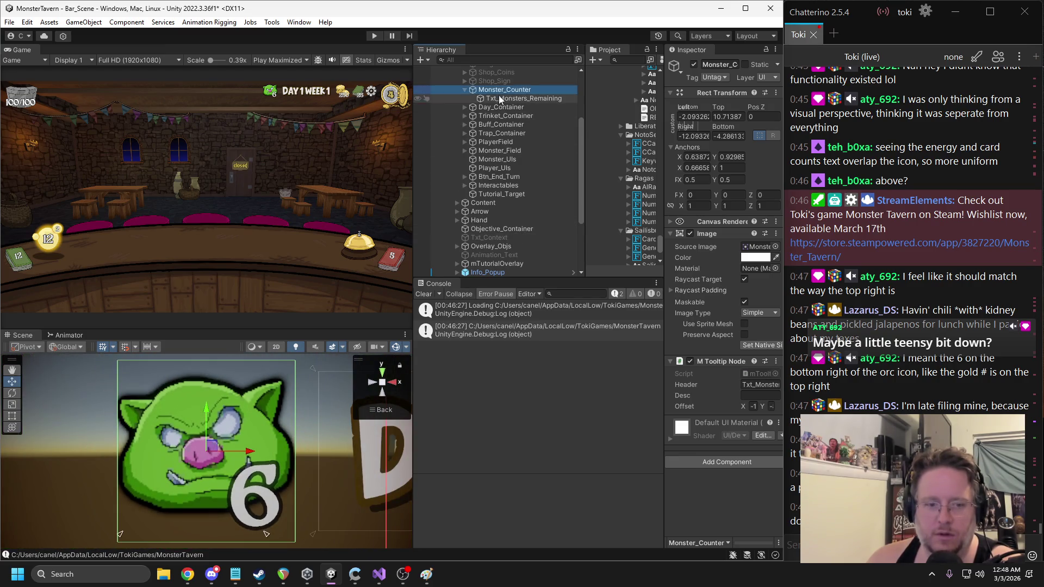
{"action": "key", "text": "f"}
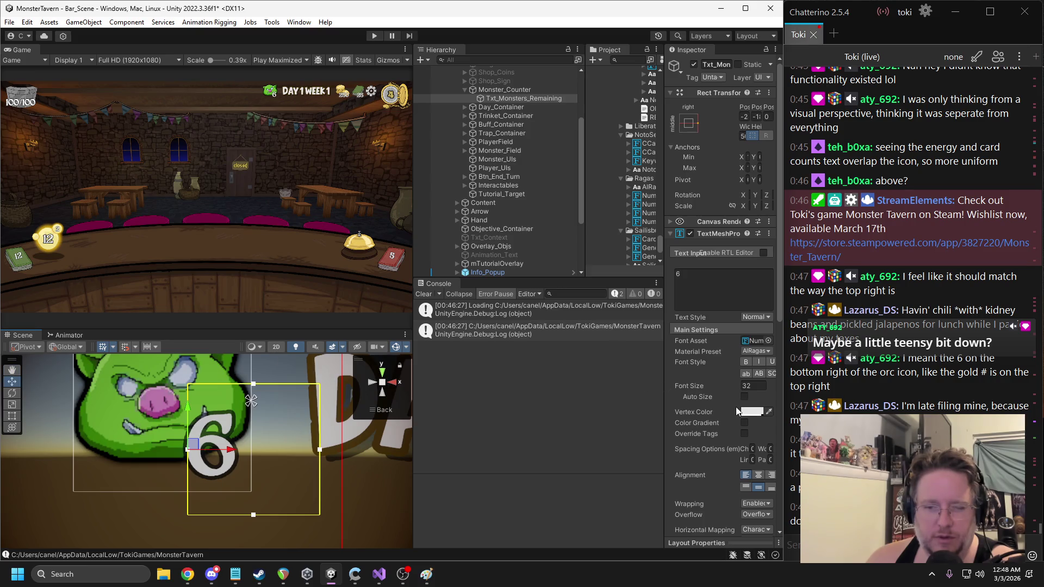
{"action": "left_click", "coordinate": [752, 411]}
{"action": "left_click", "coordinate": [781, 510]}
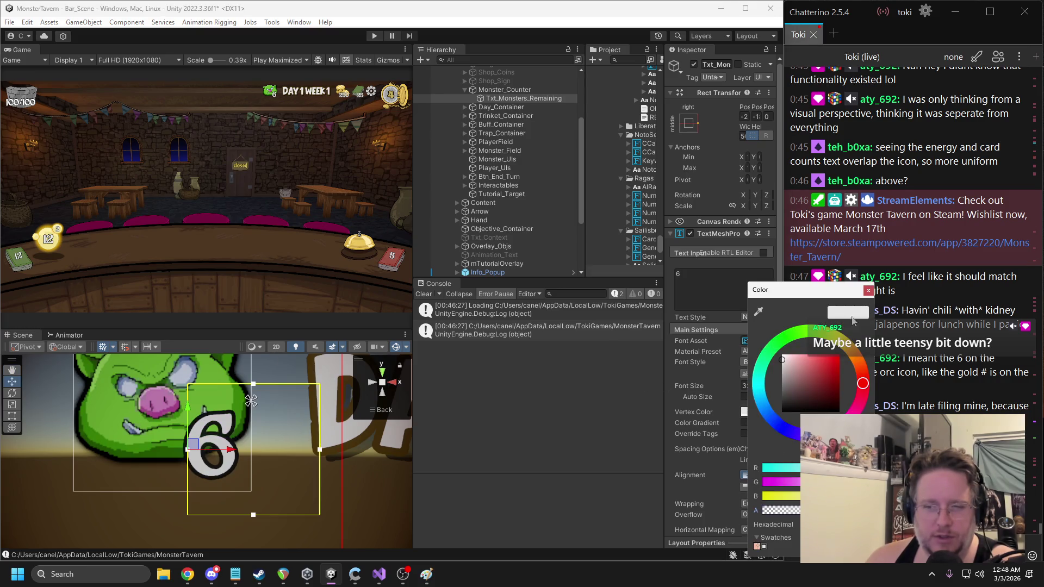
{"action": "left_click", "coordinate": [867, 290]}
{"action": "mouse_move", "coordinate": [185, 414]}
{"action": "left_mouse_down"}
{"action": "mouse_move", "coordinate": [187, 425]}
{"action": "mouse_move", "coordinate": [182, 409]}
{"action": "mouse_move", "coordinate": [168, 416]}
{"action": "left_mouse_up"}
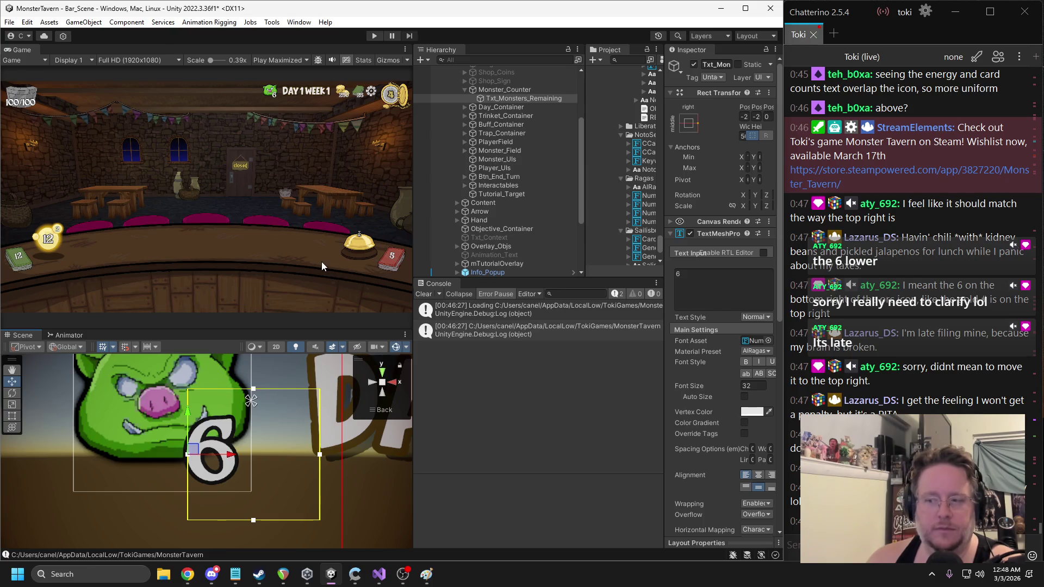
Trim the Monster_Counter image's frame at its bottom-left and start the game
{"action": "left_click", "coordinate": [487, 90]}
{"action": "key", "text": "f"}
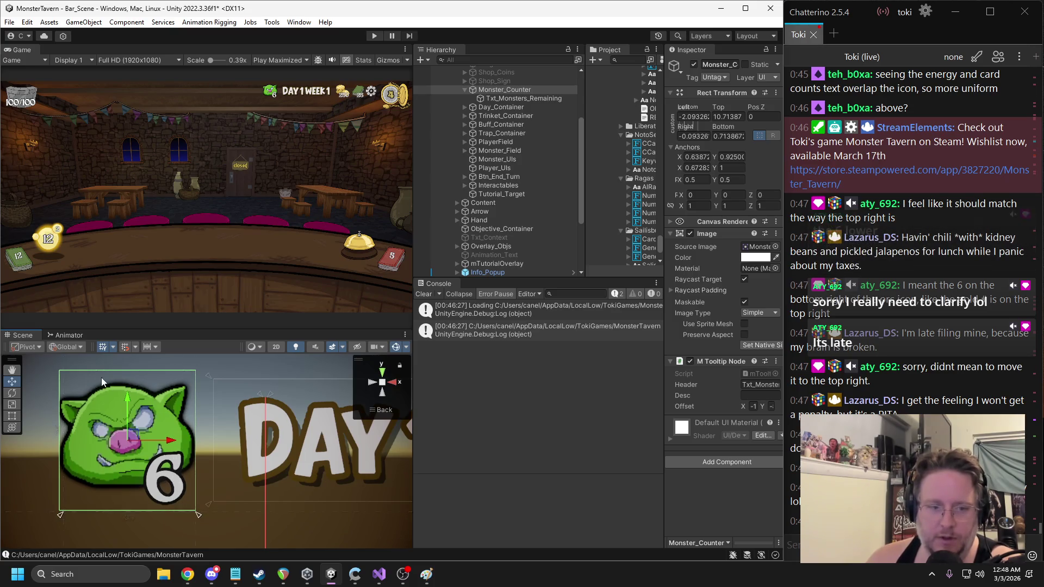
{"action": "left_click_drag", "start_coordinate": [60, 519], "coordinate": [59, 517]}
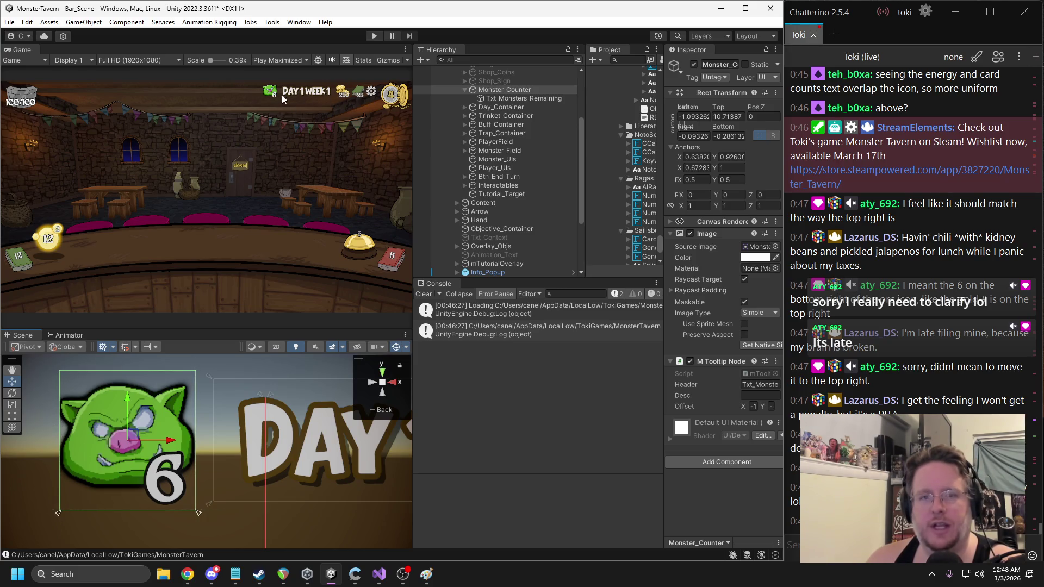
{"action": "left_click", "coordinate": [375, 36]}
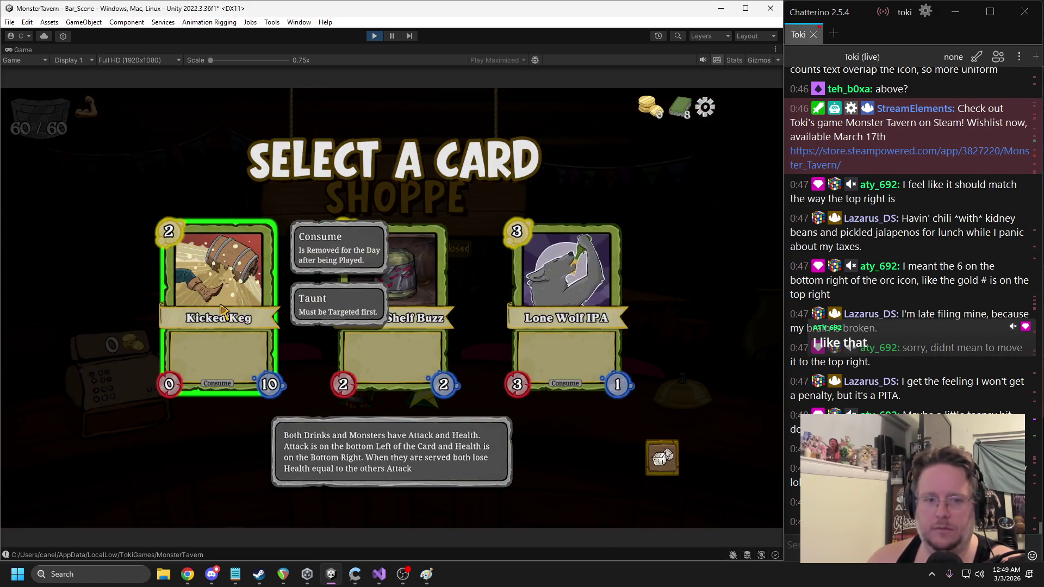
Add Kicked Keg and Coffee Shot to the deck and dismiss the Energy tutorial tip
{"action": "left_click", "coordinate": [222, 310]}
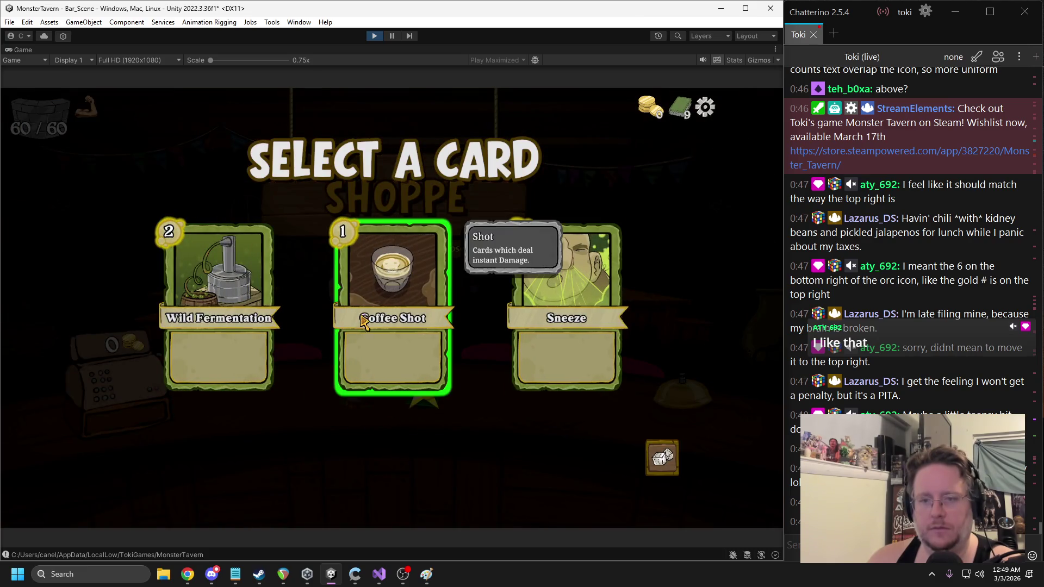
{"action": "left_click", "coordinate": [363, 321]}
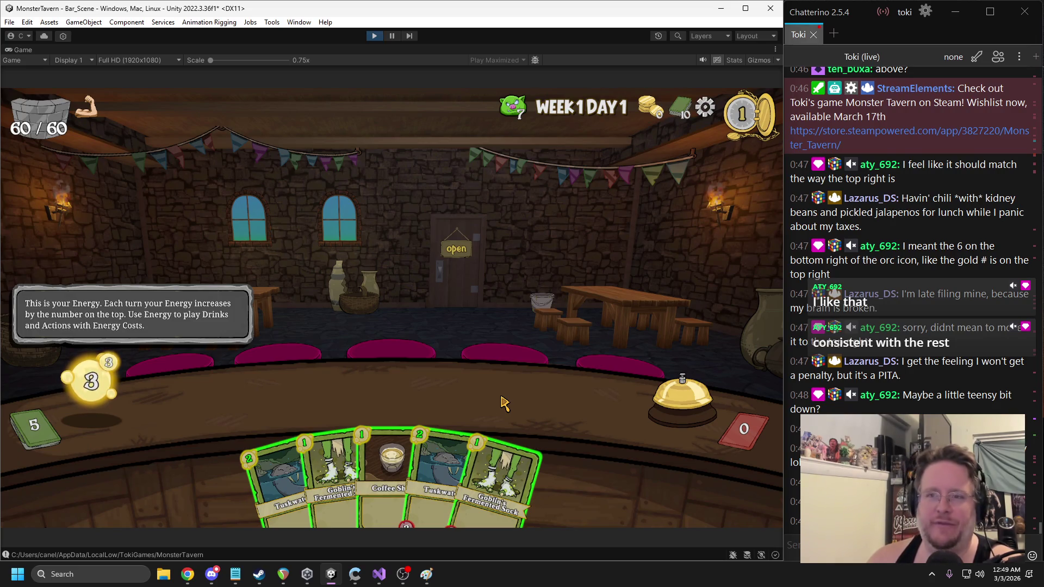
{"action": "left_click", "coordinate": [210, 319]}
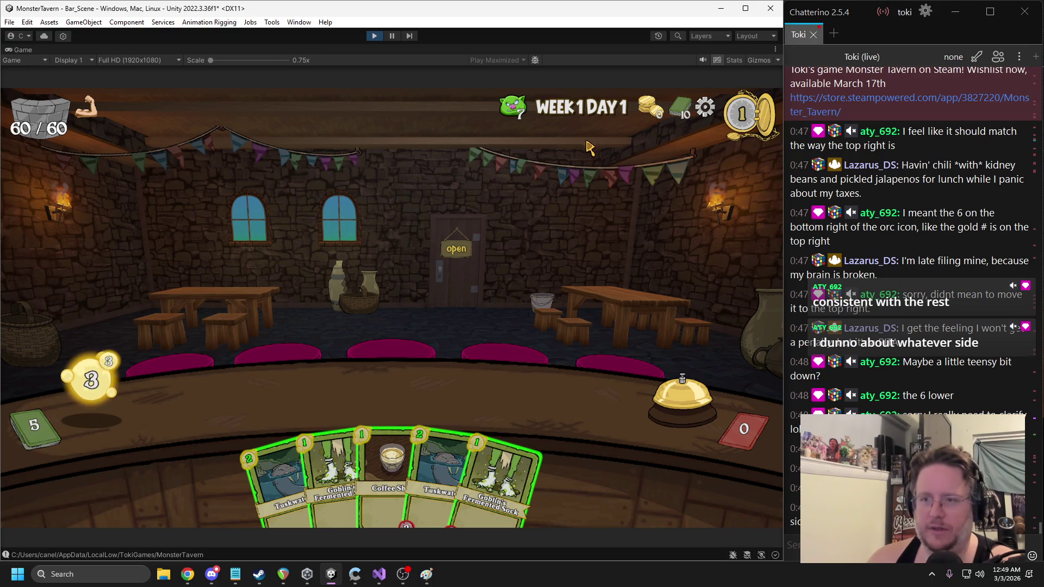
{"action": "mouse_move", "coordinate": [25, 109]}
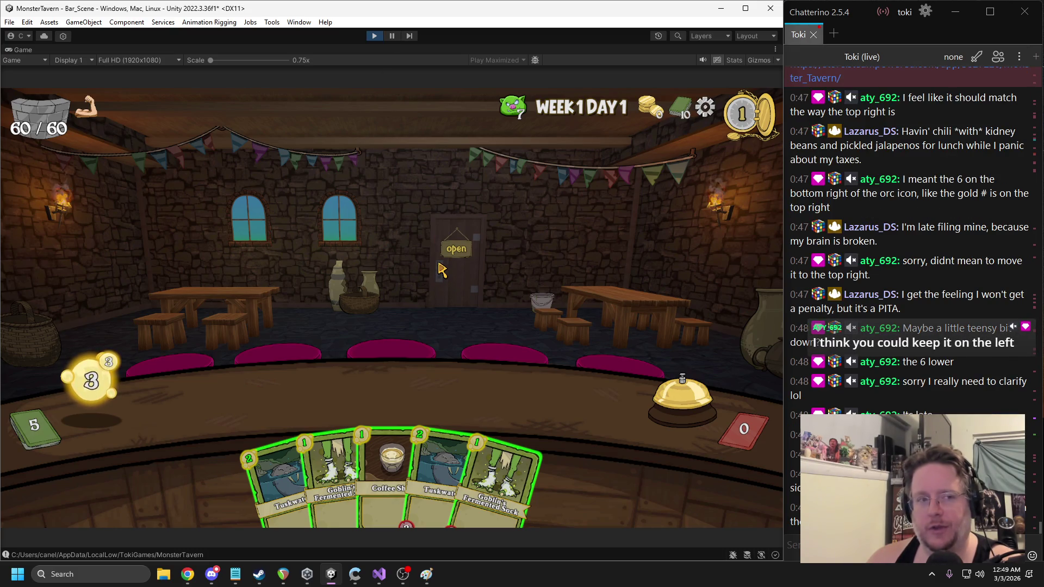
Pause the game and click through overlapping HUD objects down to a trinket element clone
{"action": "left_click", "coordinate": [391, 36]}
{"action": "scroll", "coordinate": [194, 467], "scroll_direction": "down", "scroll_amount": 3}
{"action": "scroll", "coordinate": [194, 467], "scroll_direction": "down", "scroll_amount": 5}
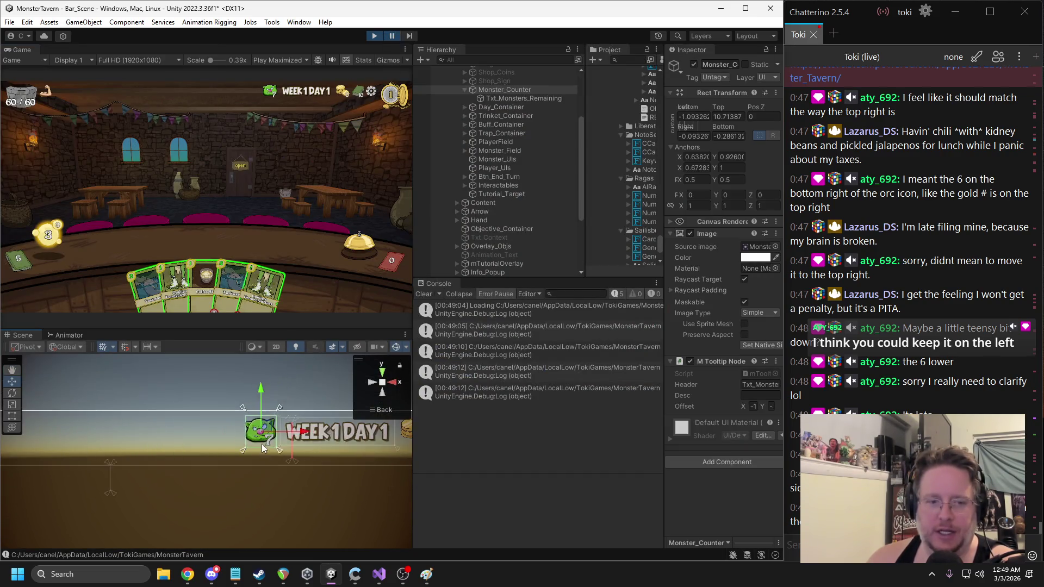
{"action": "left_click_drag", "start_coordinate": [198, 462], "coordinate": [275, 433]}
{"action": "scroll", "coordinate": [200, 431], "scroll_direction": "down", "scroll_amount": 2}
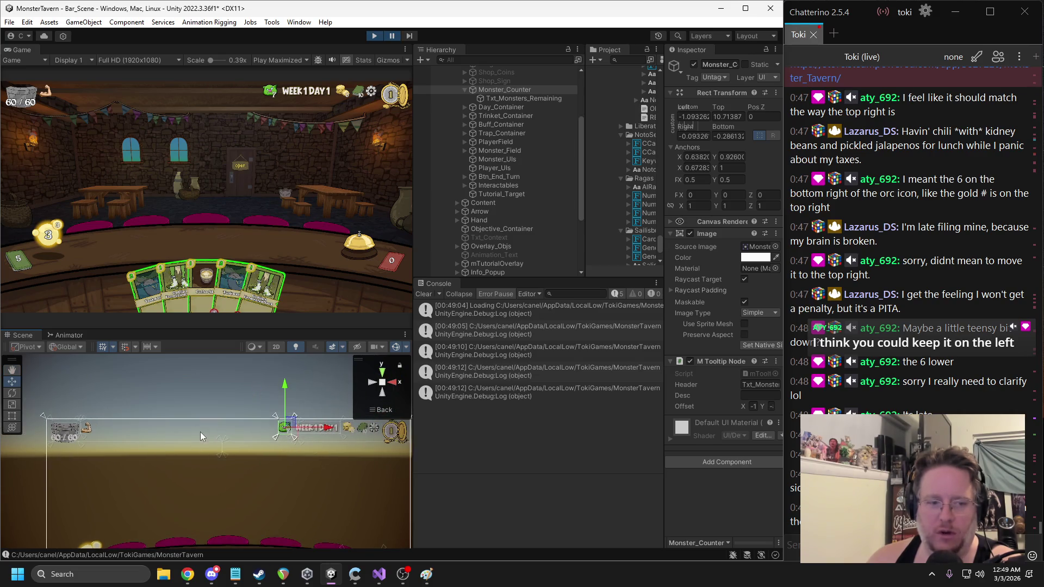
{"action": "left_click", "coordinate": [85, 431]}
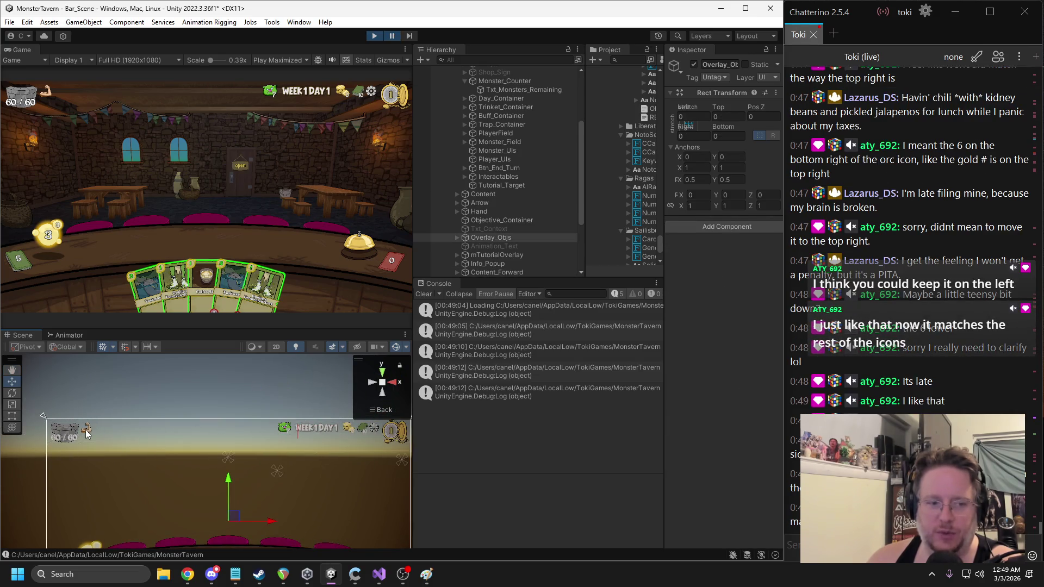
{"action": "left_click", "coordinate": [85, 432]}
{"action": "left_click", "coordinate": [85, 432]}
{"action": "left_click", "coordinate": [85, 432]}
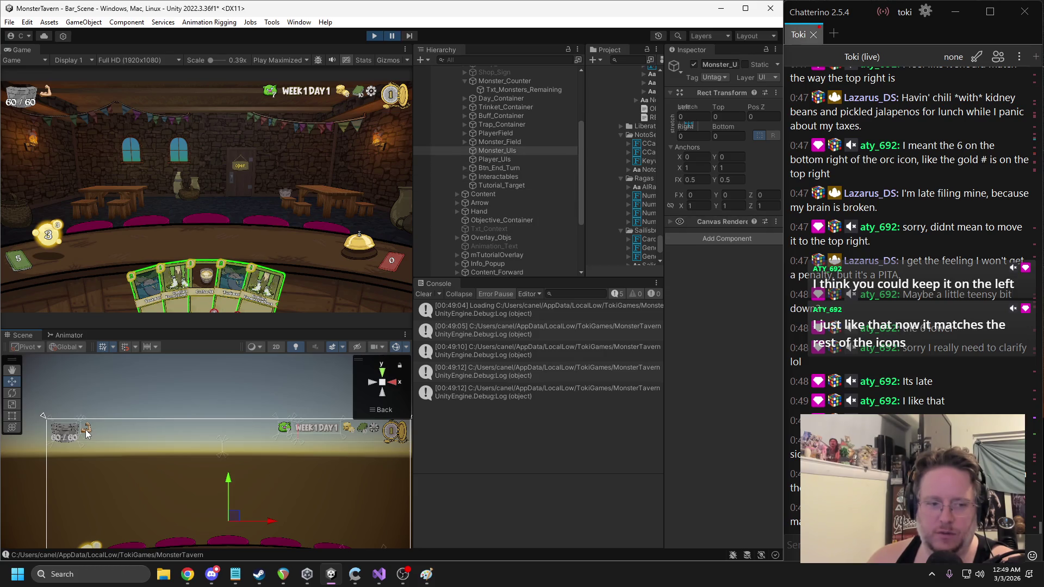
{"action": "left_click", "coordinate": [86, 432]}
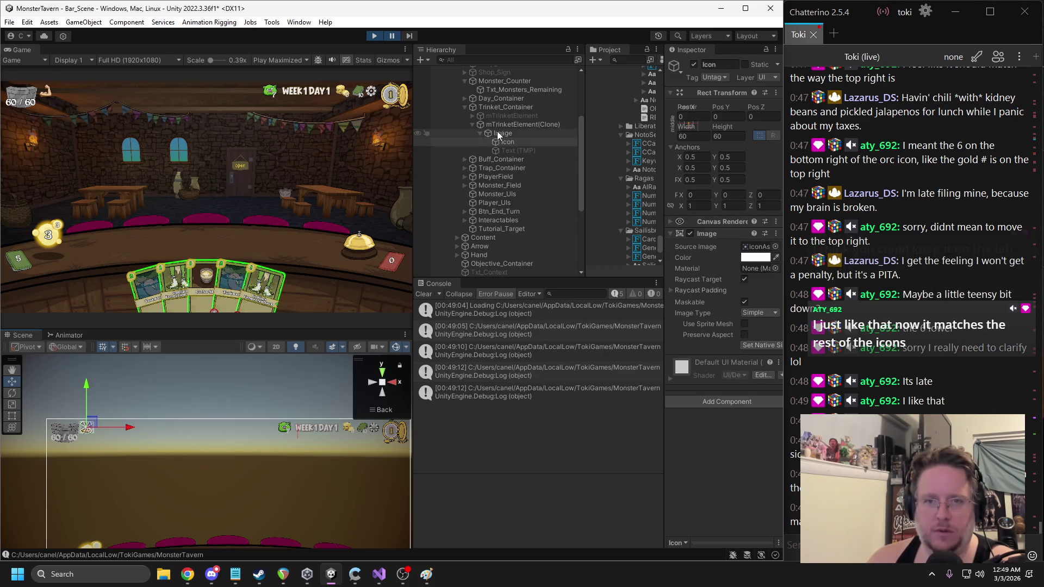
{"action": "left_click", "coordinate": [85, 432]}
{"action": "left_click", "coordinate": [80, 422]}
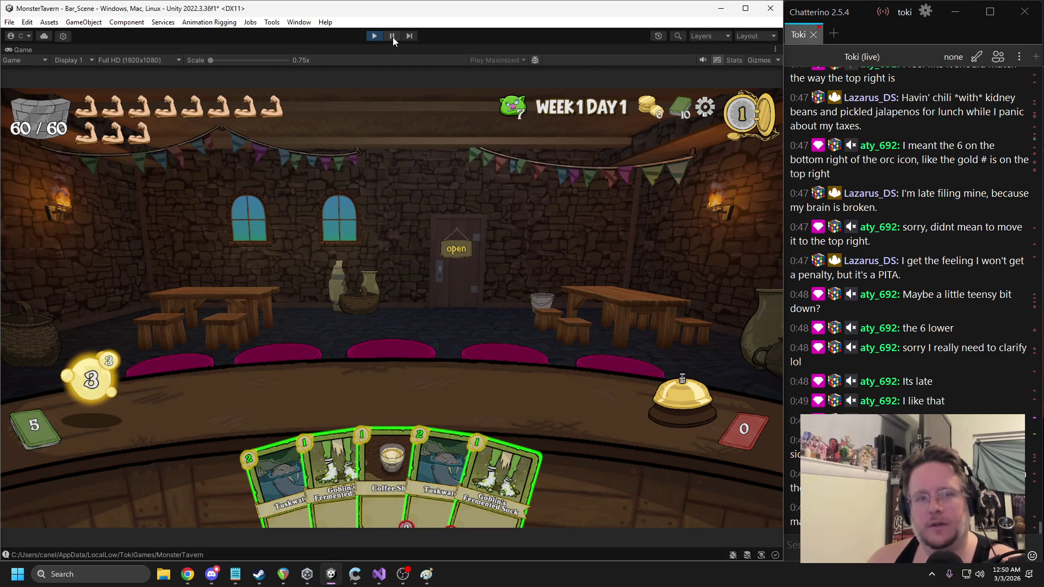
Select the Monster_Counter image and drag it left beneath the 60/60 health
{"action": "key", "text": "shift+space"}
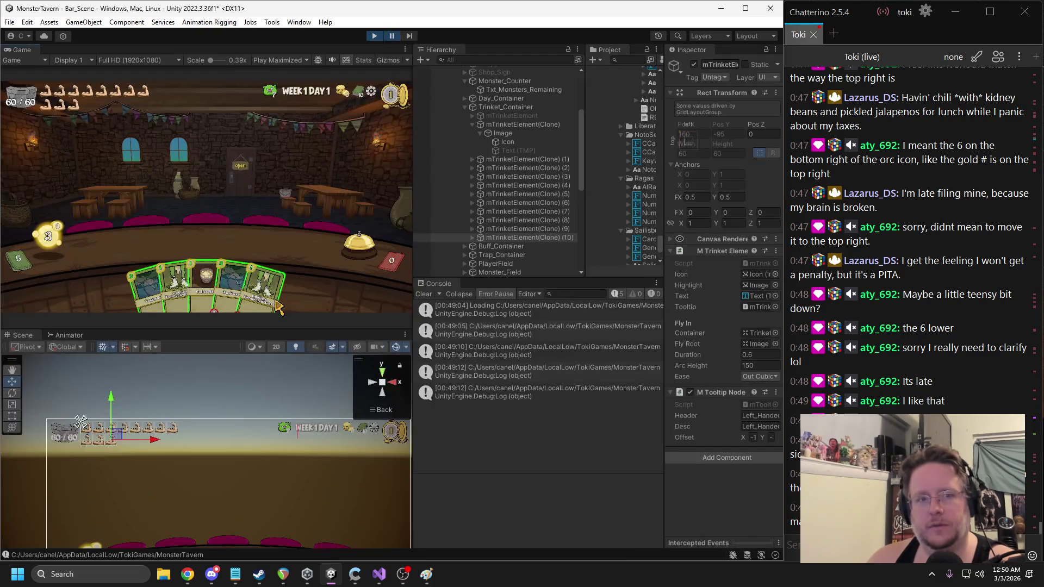
{"action": "scroll", "coordinate": [284, 425], "scroll_direction": "down", "scroll_amount": 1}
{"action": "left_click", "coordinate": [279, 432]}
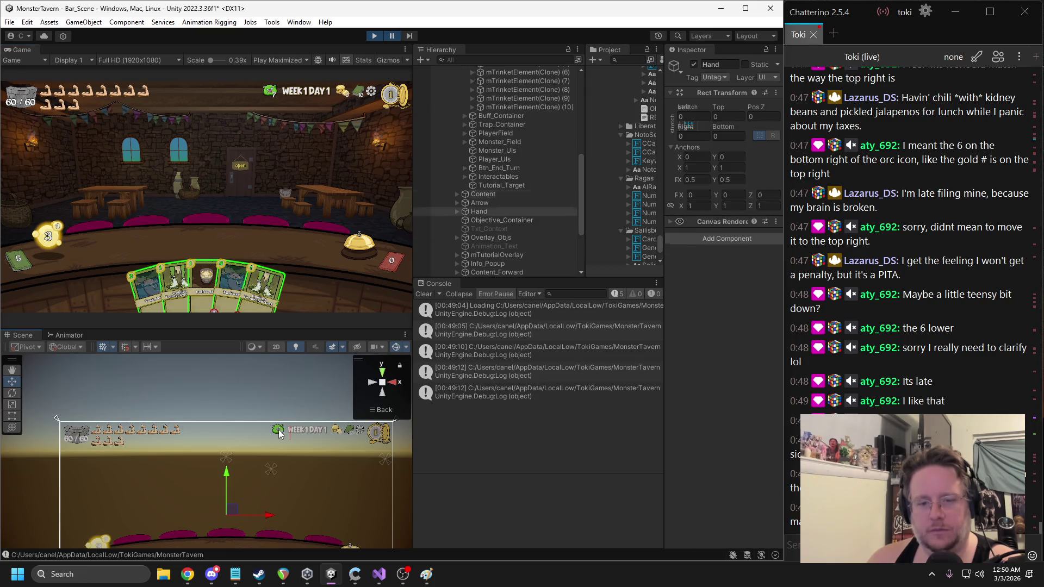
{"action": "left_click", "coordinate": [279, 432]}
{"action": "left_click", "coordinate": [279, 432]}
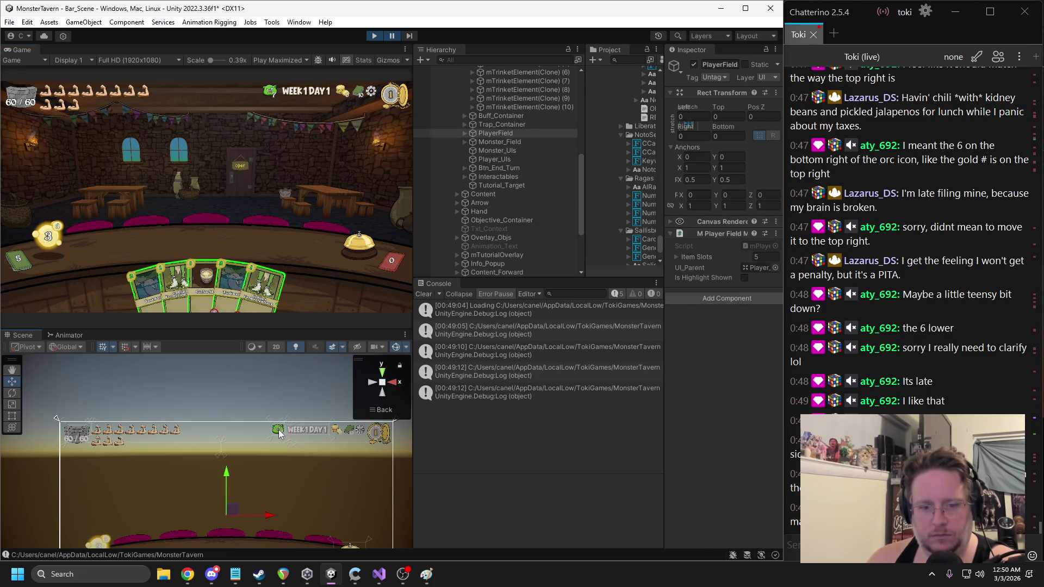
{"action": "scroll", "coordinate": [518, 124], "scroll_direction": "up", "scroll_amount": 3}
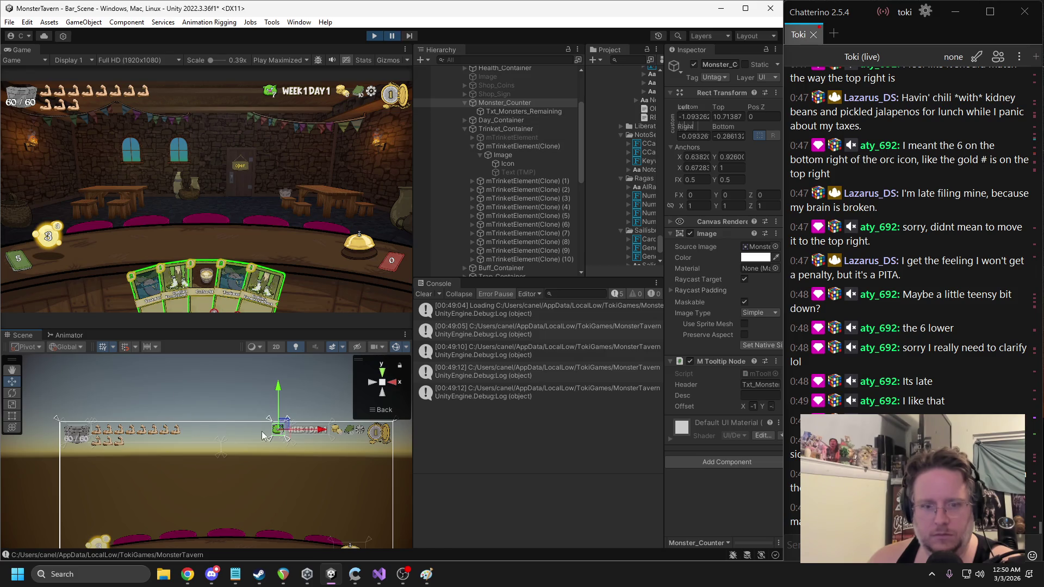
{"action": "mouse_move", "coordinate": [279, 428]}
{"action": "left_mouse_down"}
{"action": "mouse_move", "coordinate": [174, 451]}
{"action": "mouse_move", "coordinate": [78, 447]}
{"action": "left_mouse_up"}
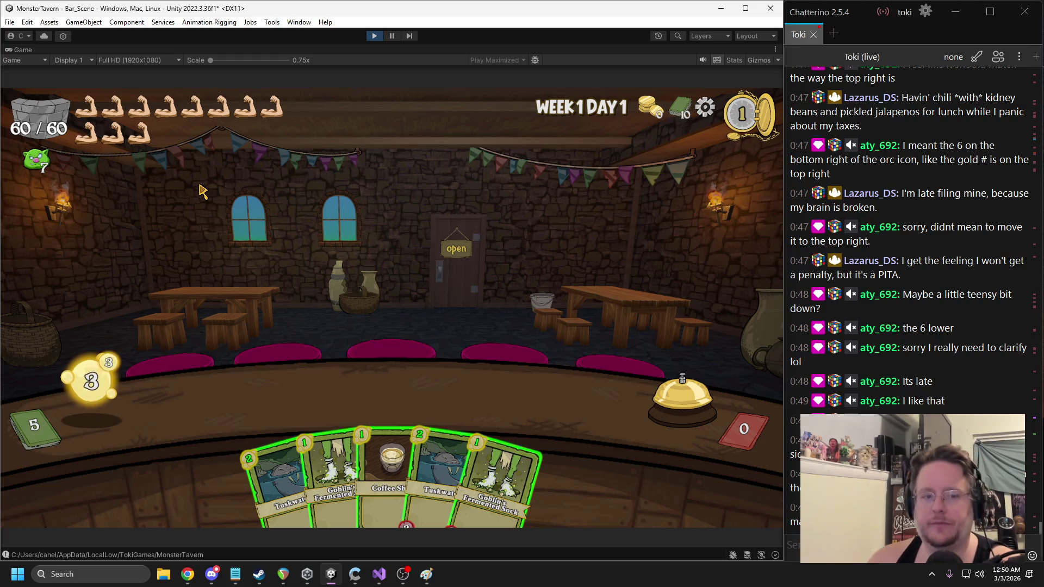
Try the monster counter further down, preview it in play, then undo the move
{"action": "left_click", "coordinate": [392, 36]}
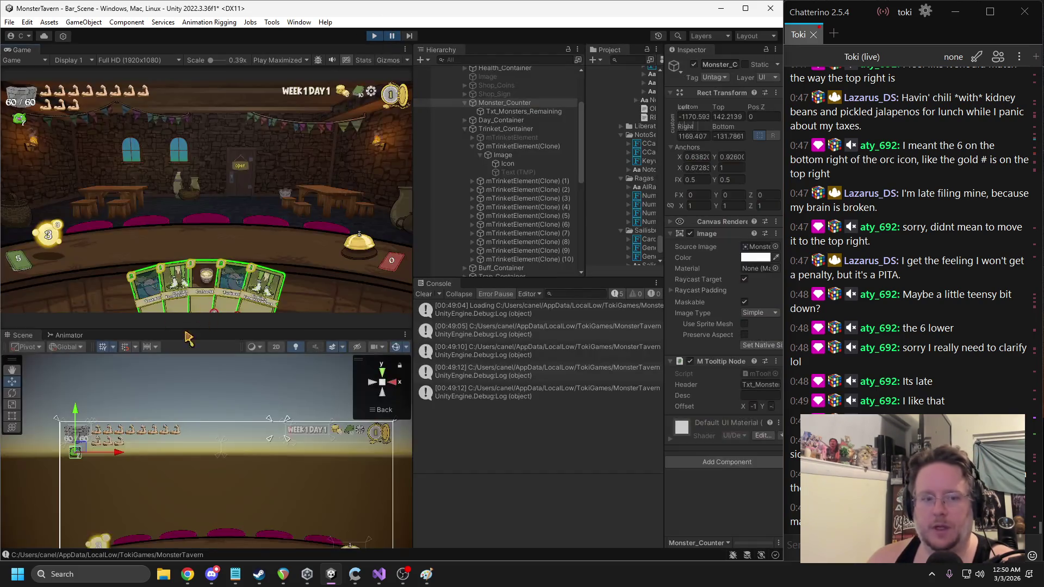
{"action": "left_click_drag", "start_coordinate": [111, 391], "coordinate": [109, 463]}
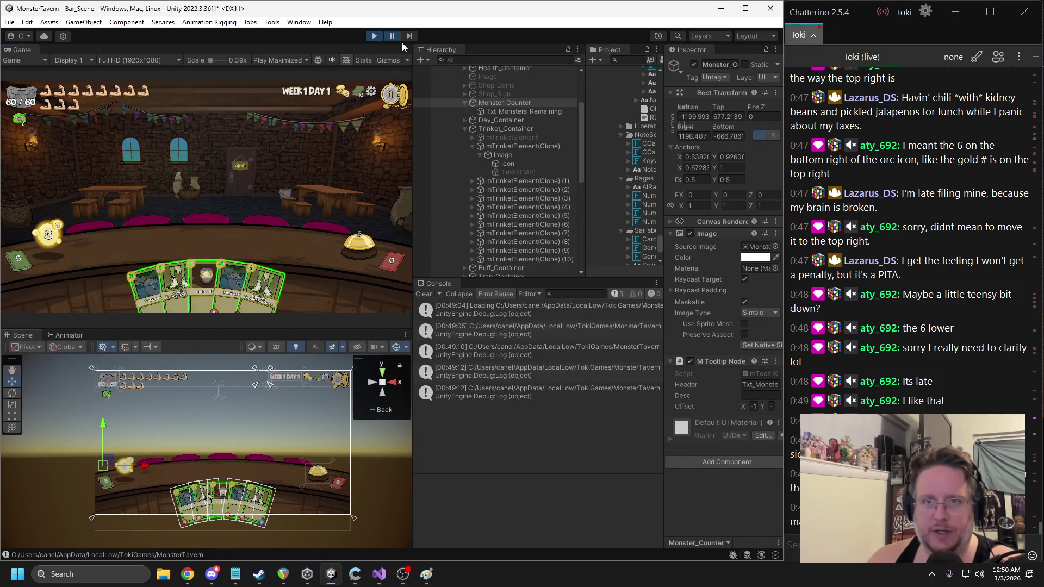
{"action": "left_click", "coordinate": [395, 37]}
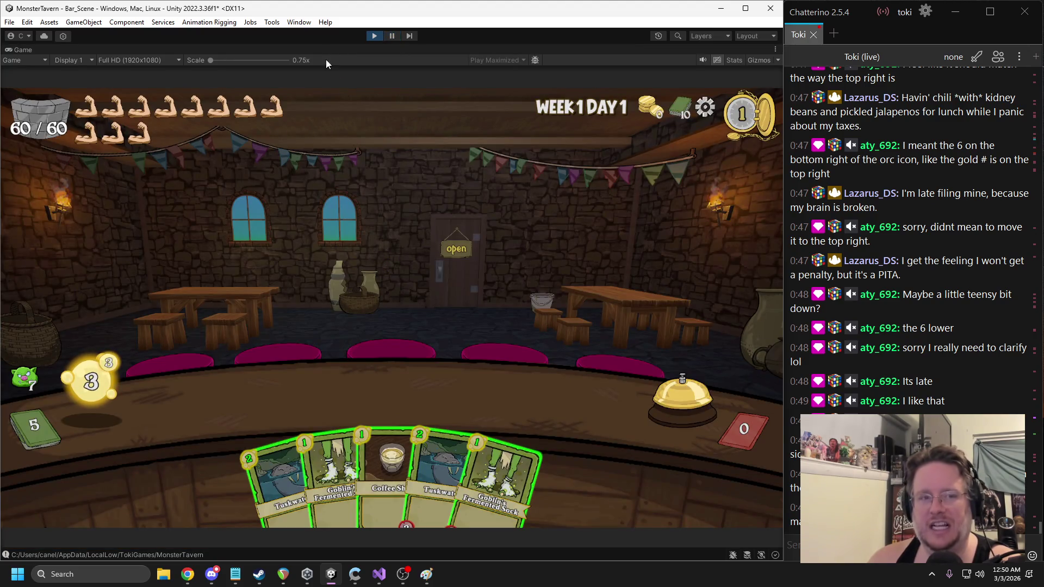
{"action": "key", "text": "ctrl+shift+p"}
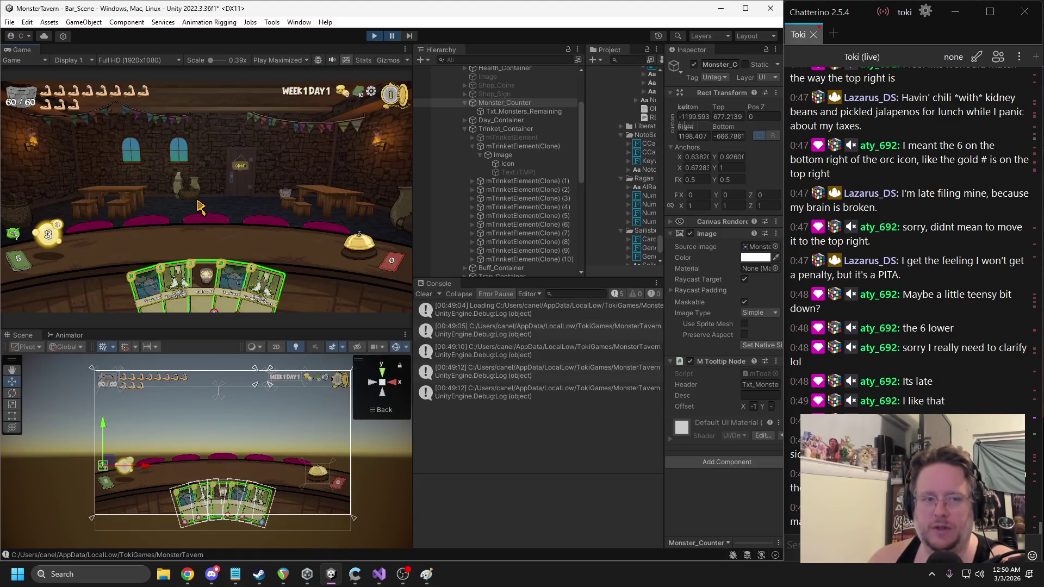
{"action": "key", "text": "ctrl+z"}
{"action": "key", "text": "f"}
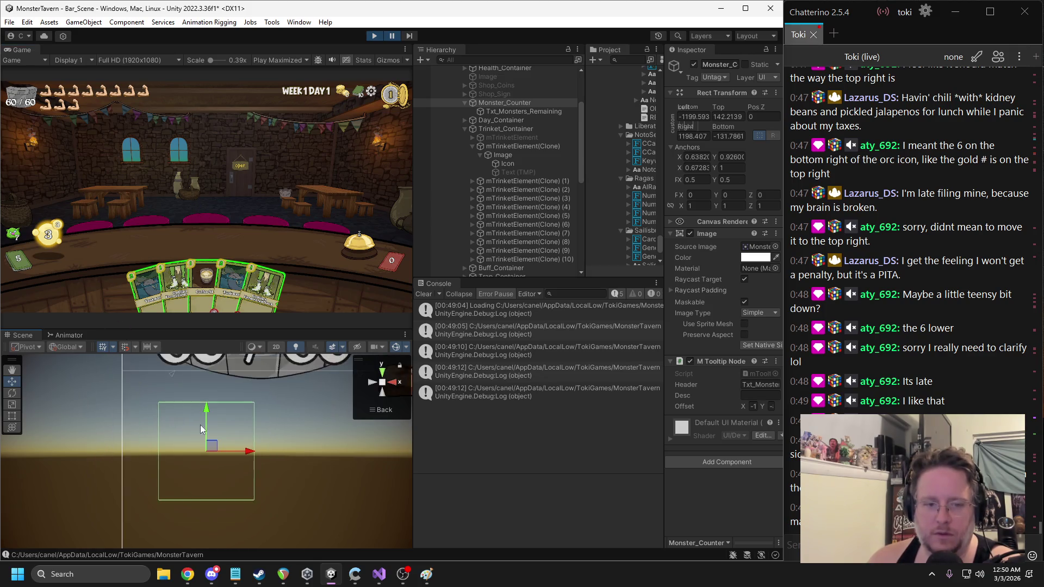
Place the counter just below the 60/60 health and resume the game
{"action": "mouse_move", "coordinate": [213, 471]}
{"action": "left_mouse_down"}
{"action": "mouse_move", "coordinate": [206, 374]}
{"action": "mouse_move", "coordinate": [205, 434]}
{"action": "left_mouse_up"}
{"action": "scroll", "coordinate": [205, 374], "scroll_direction": "down", "scroll_amount": 2}
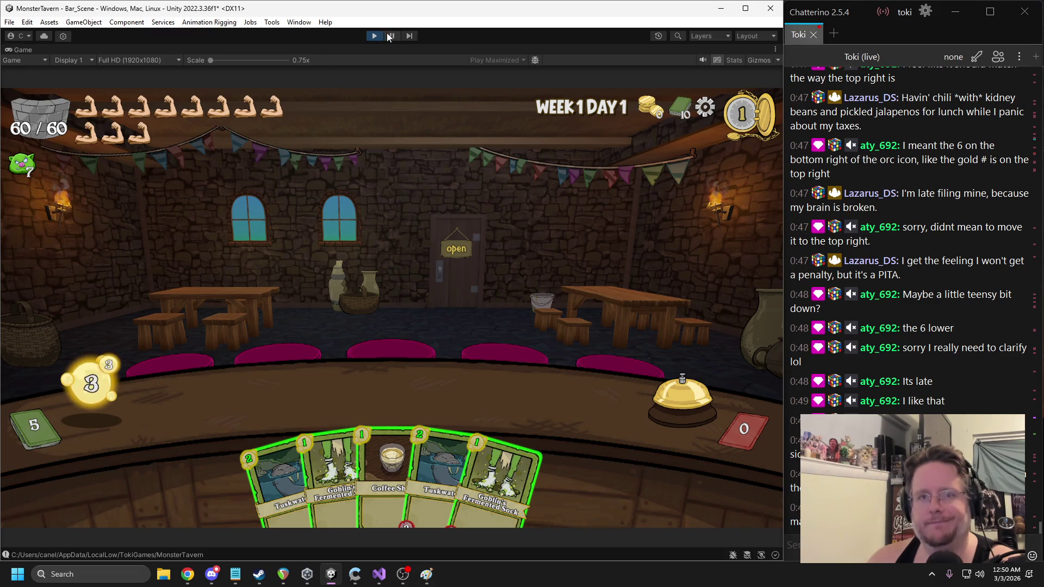
{"action": "key", "text": "ctrl+shift+p"}
{"action": "left_click_drag", "start_coordinate": [206, 465], "coordinate": [238, 459]}
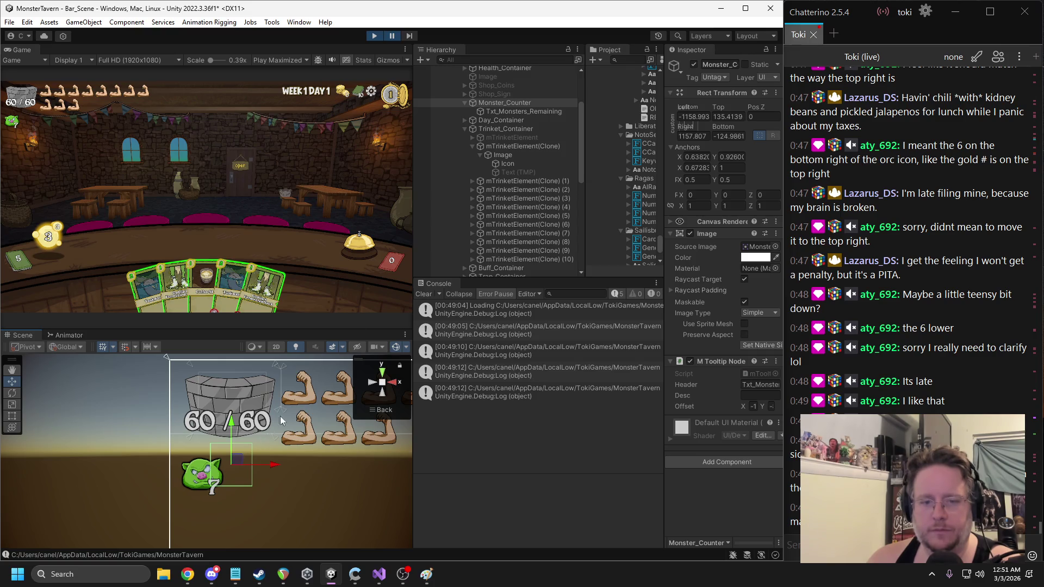
{"action": "left_click", "coordinate": [392, 35]}
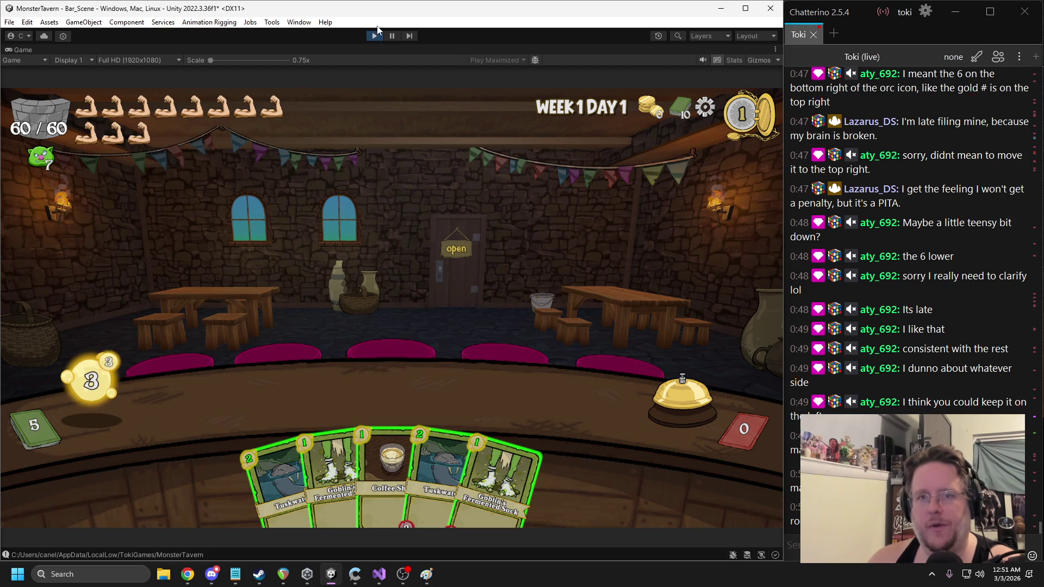
Stop play mode and return to editing Bar_Scene
{"action": "left_click", "coordinate": [375, 35]}
Drag the orc monster counter beside the 100/100 barrel and fine-tune its height
{"action": "scroll", "coordinate": [202, 456], "scroll_direction": "down", "scroll_amount": 1}
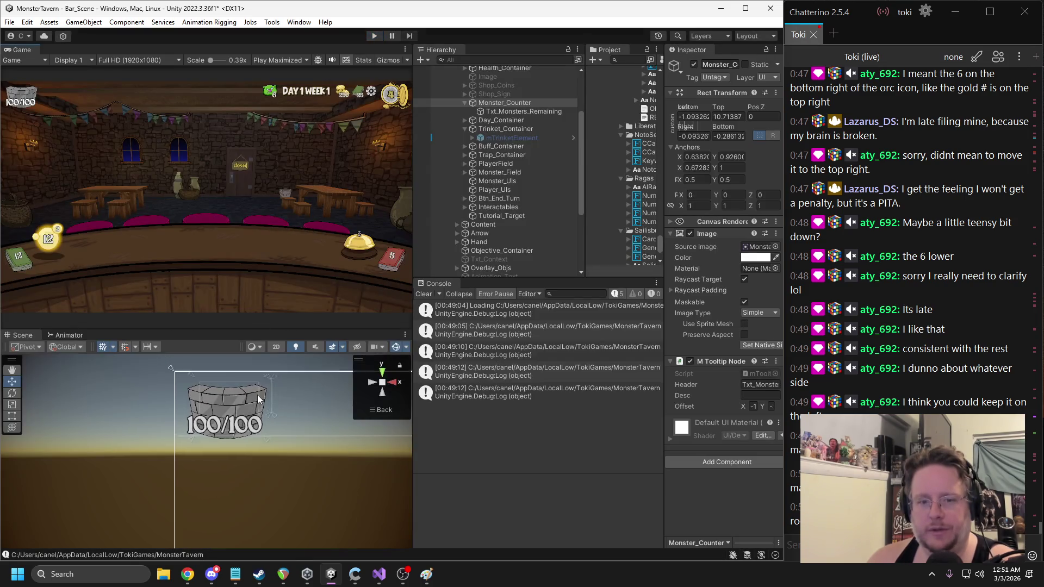
{"action": "scroll", "coordinate": [142, 412], "scroll_direction": "down", "scroll_amount": 4}
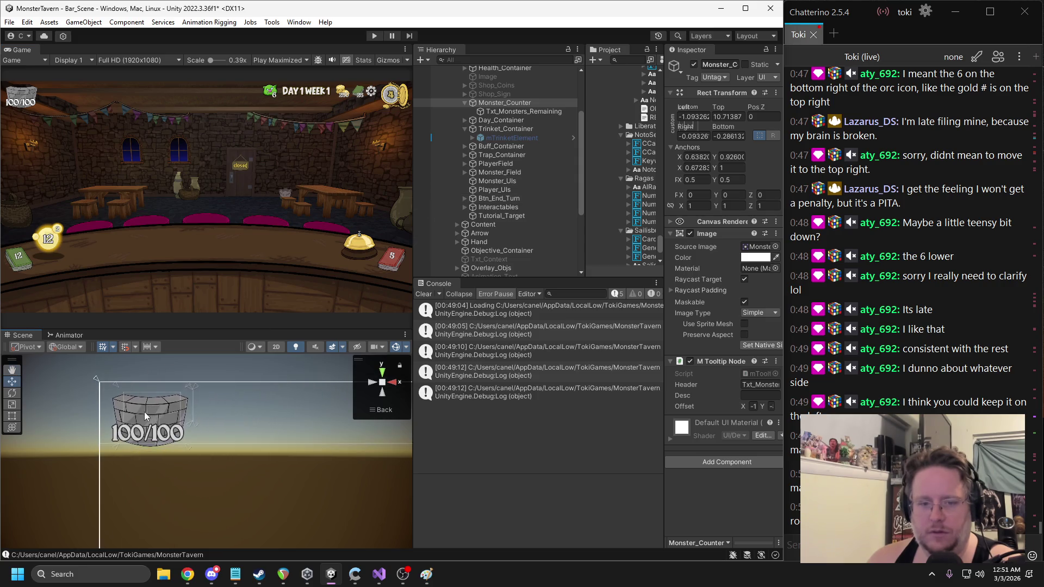
{"action": "scroll", "coordinate": [326, 432], "scroll_direction": "right", "scroll_amount": 3}
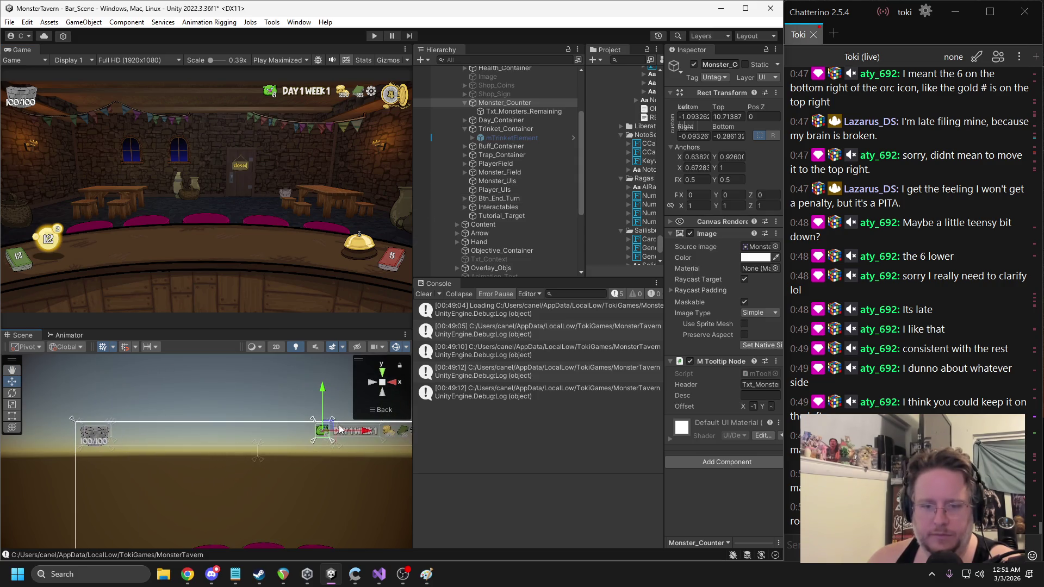
{"action": "left_click_drag", "start_coordinate": [327, 427], "coordinate": [121, 432]}
{"action": "key", "text": "f"}
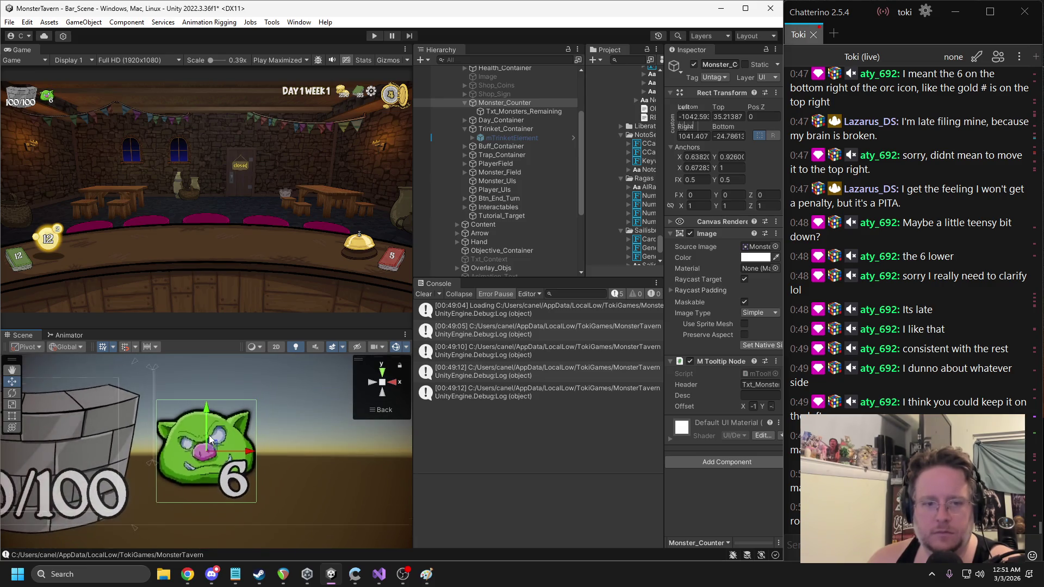
{"action": "mouse_move", "coordinate": [211, 434]}
{"action": "left_mouse_down"}
{"action": "mouse_move", "coordinate": [198, 438]}
{"action": "mouse_move", "coordinate": [208, 385]}
{"action": "mouse_move", "coordinate": [208, 412]}
{"action": "left_mouse_up"}
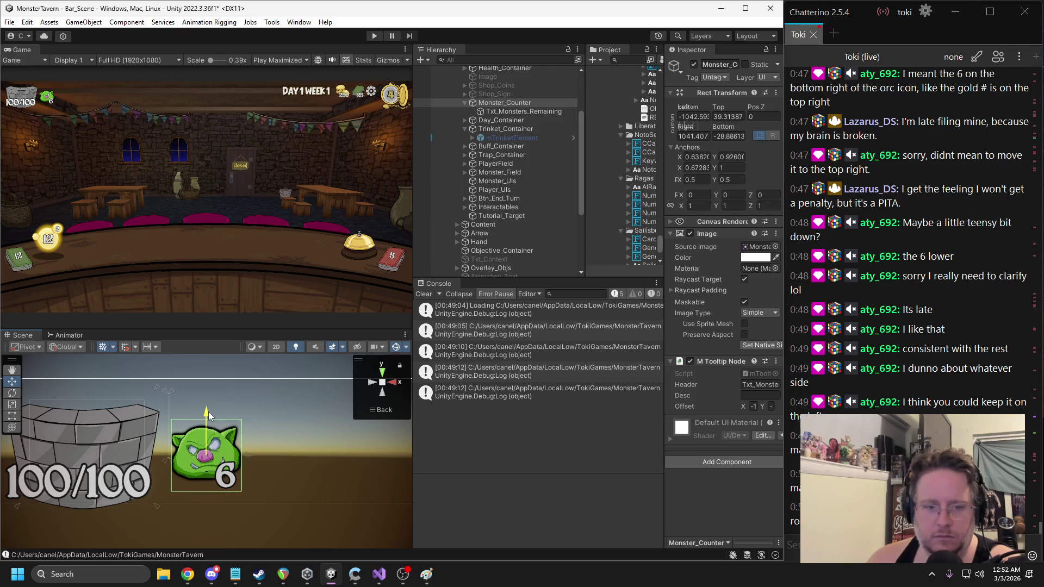
{"action": "left_click_drag", "start_coordinate": [253, 458], "coordinate": [240, 455]}
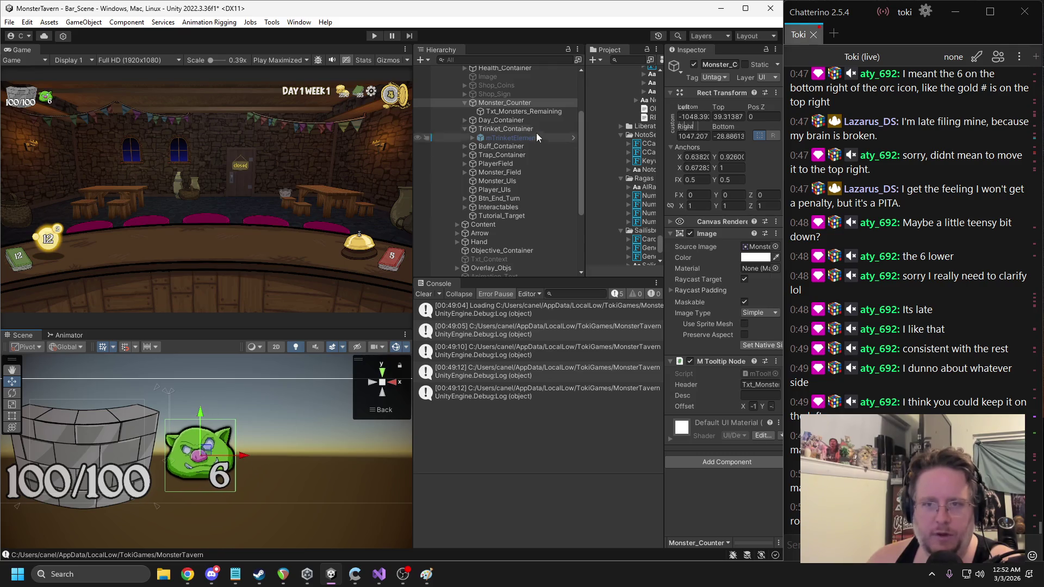
Select Trinket_Container and try moving it right, down and up around the HUD
{"action": "left_click", "coordinate": [509, 129]}
{"action": "left_click_drag", "start_coordinate": [179, 405], "coordinate": [239, 420]}
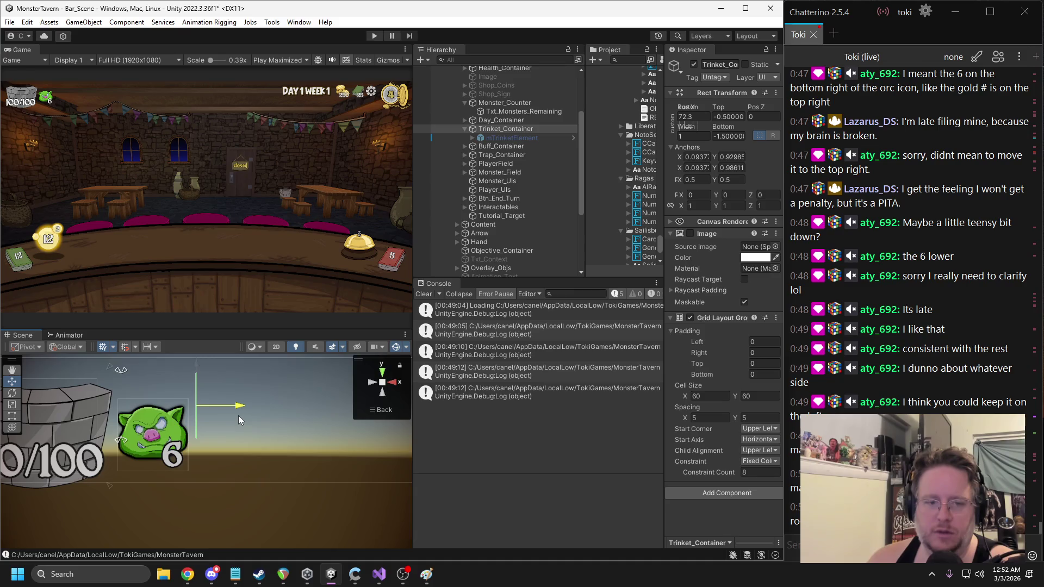
{"action": "left_click_drag", "start_coordinate": [200, 365], "coordinate": [200, 398]}
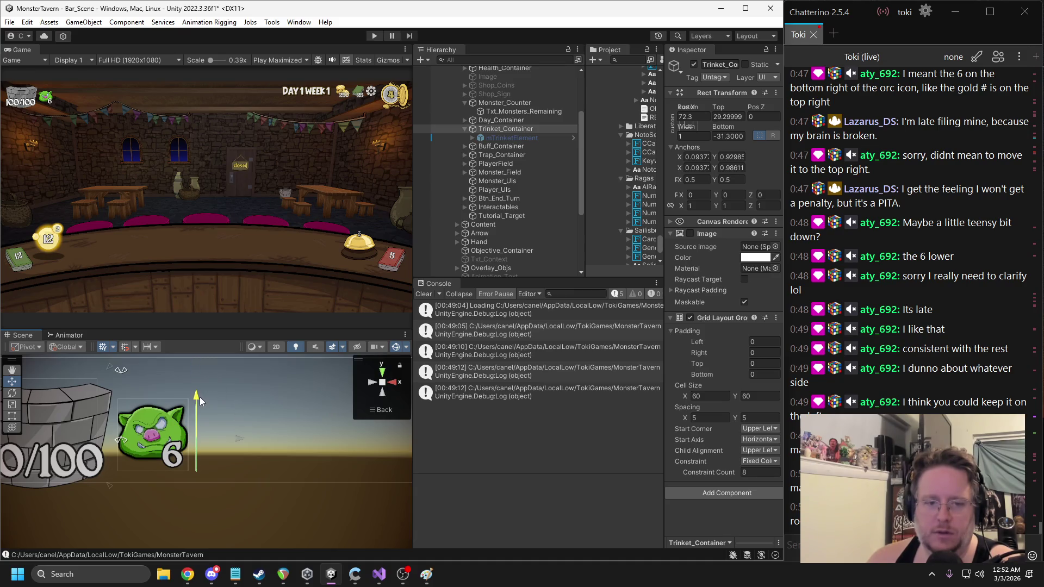
{"action": "scroll", "coordinate": [221, 399], "scroll_direction": "down", "scroll_amount": 8}
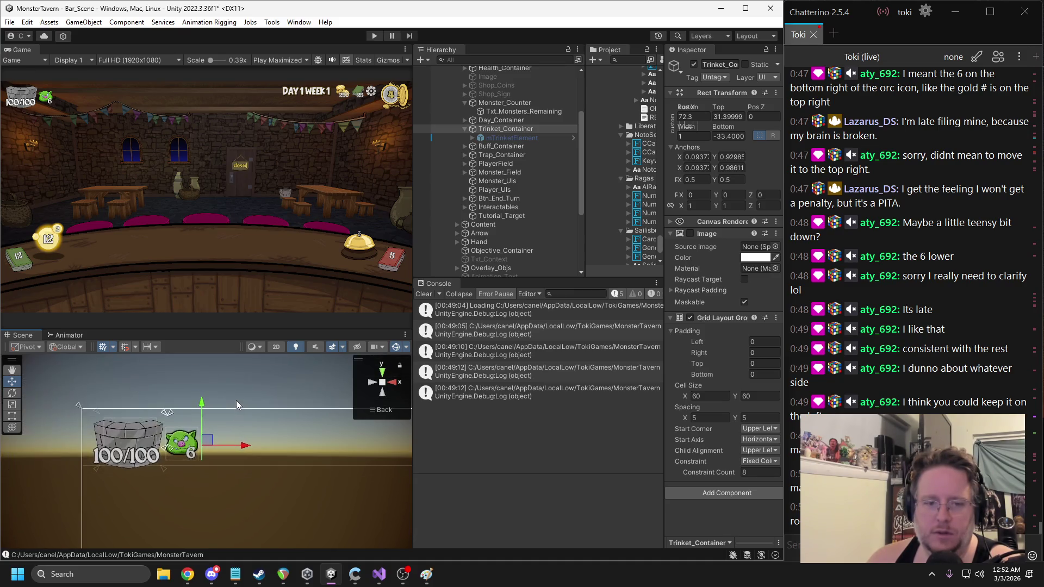
{"action": "left_click_drag", "start_coordinate": [268, 418], "coordinate": [199, 415]}
{"action": "key", "text": "w"}
{"action": "left_click_drag", "start_coordinate": [159, 449], "coordinate": [325, 458]}
{"action": "key", "text": "f"}
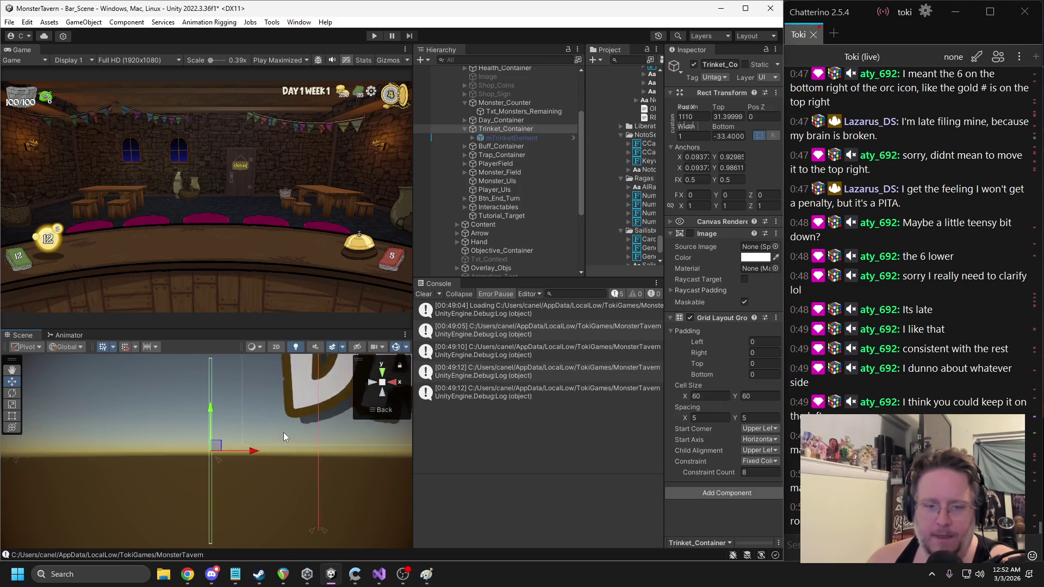
{"action": "left_click_drag", "start_coordinate": [207, 411], "coordinate": [206, 384]}
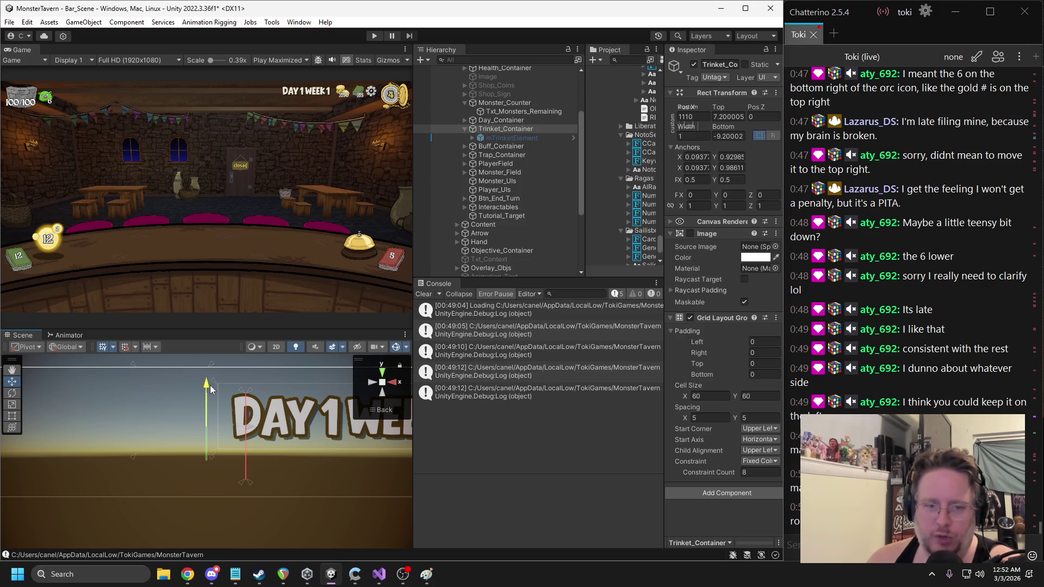
{"action": "scroll", "coordinate": [209, 380], "scroll_direction": "down", "scroll_amount": 1}
{"action": "left_click_drag", "start_coordinate": [209, 381], "coordinate": [206, 383]}
{"action": "scroll", "coordinate": [205, 382], "scroll_direction": "down", "scroll_amount": 10}
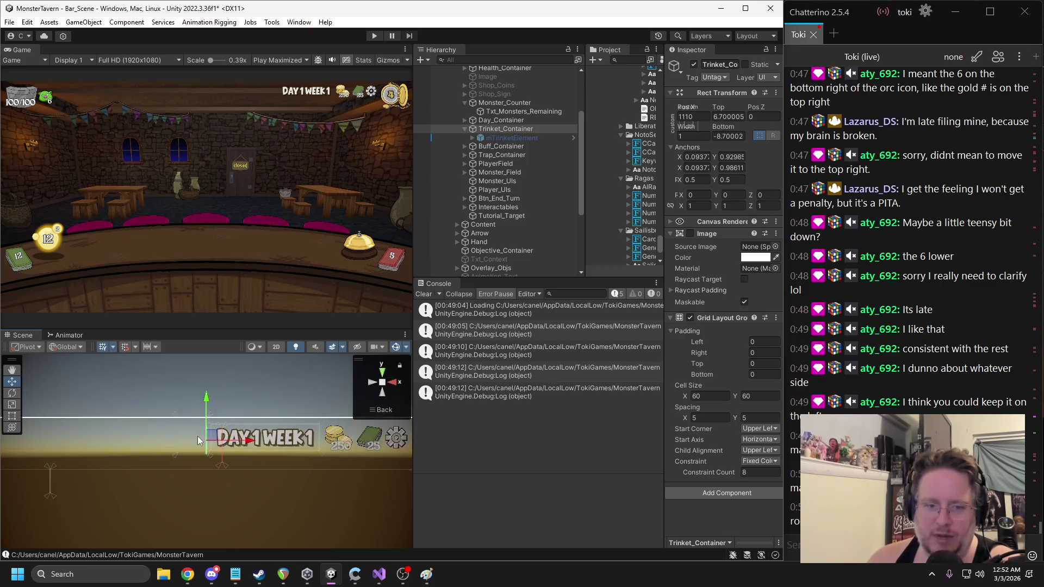
{"action": "scroll", "coordinate": [259, 443], "scroll_direction": "down", "scroll_amount": 2}
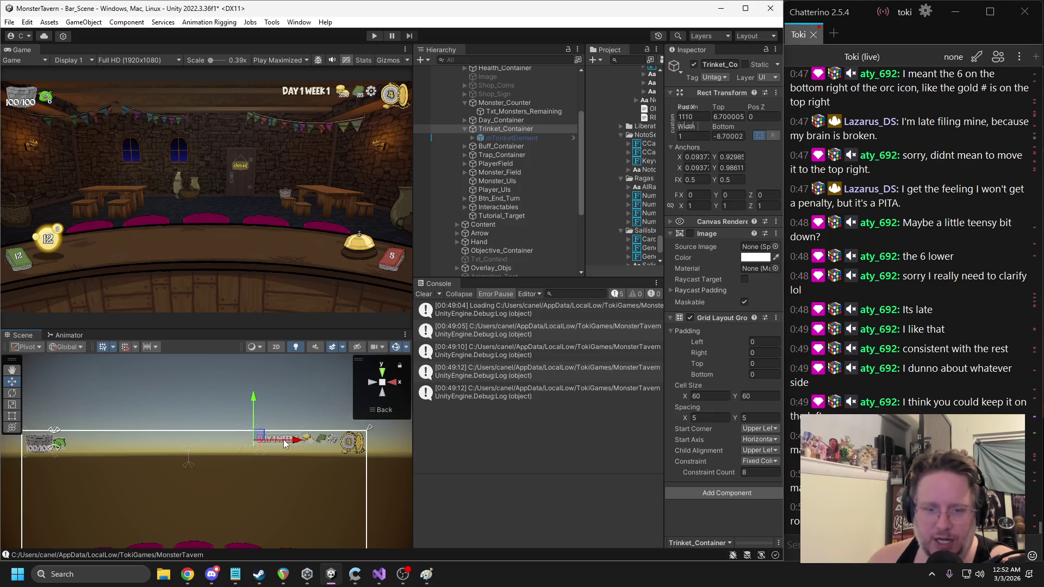
Place Trinket_Container just right of the orc counter and pull its anchors onto it (X about 0.137)
{"action": "left_click_drag", "start_coordinate": [290, 440], "coordinate": [112, 446]}
{"action": "key", "text": "f"}
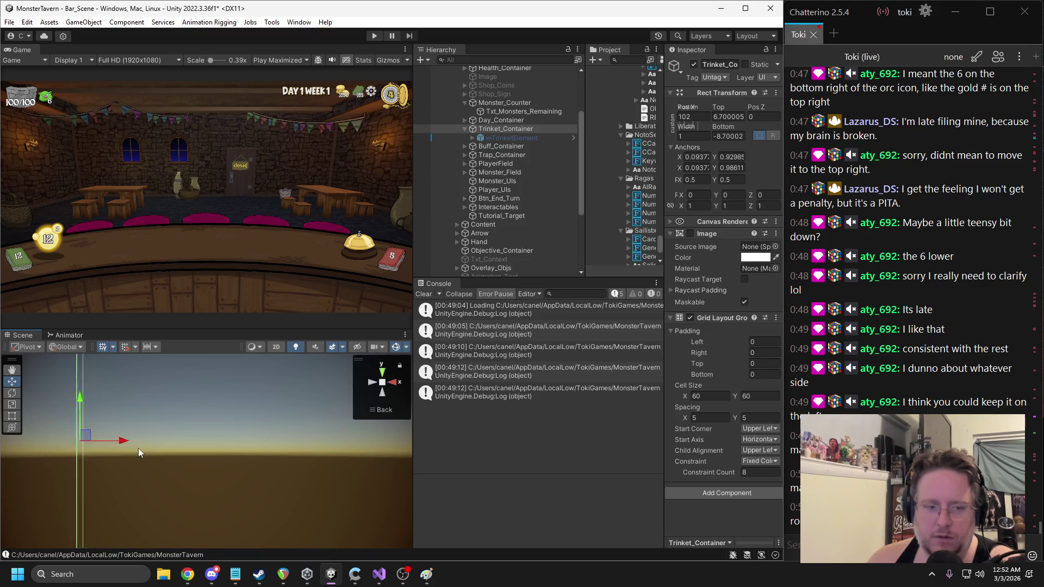
{"action": "left_click_drag", "start_coordinate": [244, 452], "coordinate": [232, 453]}
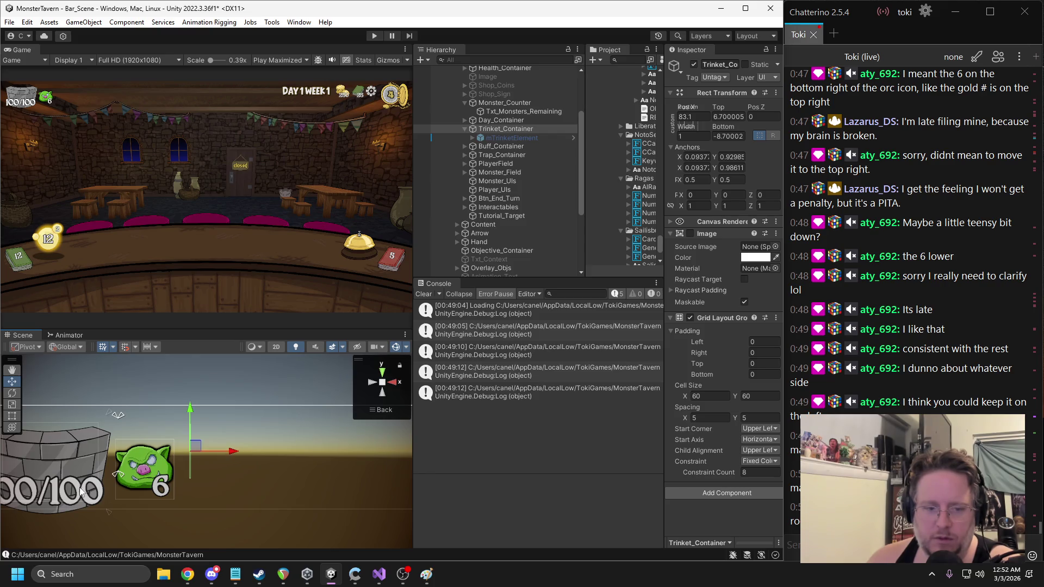
{"action": "left_click_drag", "start_coordinate": [121, 478], "coordinate": [192, 477]}
{"action": "left_click_drag", "start_coordinate": [117, 484], "coordinate": [190, 478]}
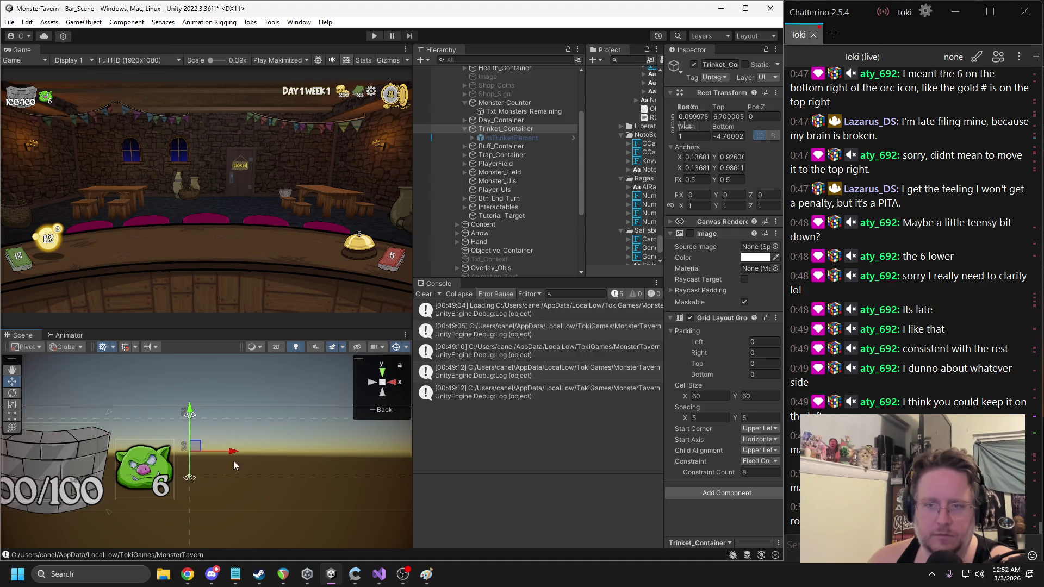
{"action": "left_click", "coordinate": [498, 104]}
{"action": "scroll", "coordinate": [210, 451], "scroll_direction": "down", "scroll_amount": 4}
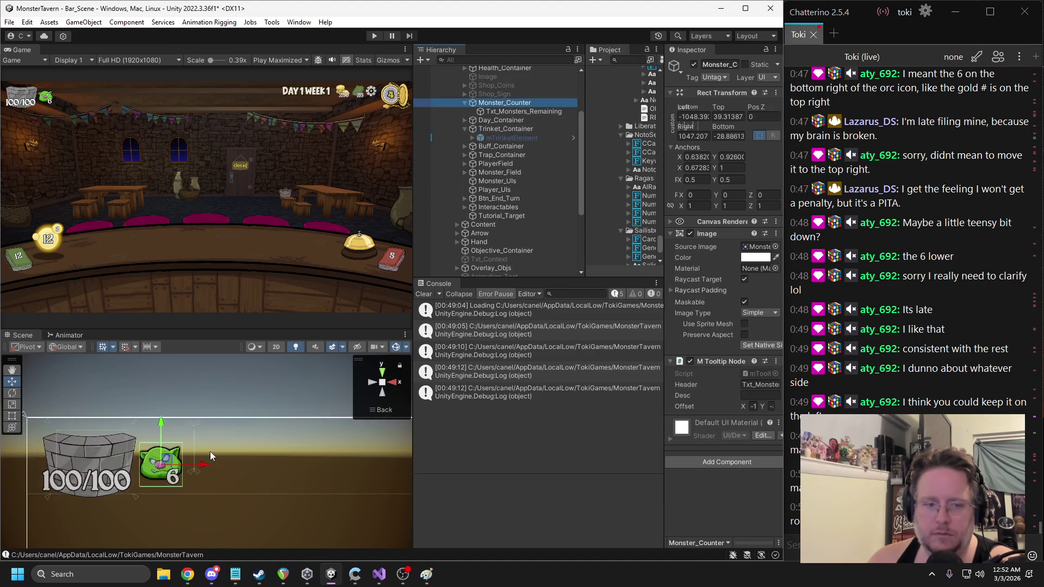
Drag Monster_Counter's lower-left and upper-right anchors onto the orc icon
{"action": "left_click_drag", "start_coordinate": [294, 461], "coordinate": [167, 448]}
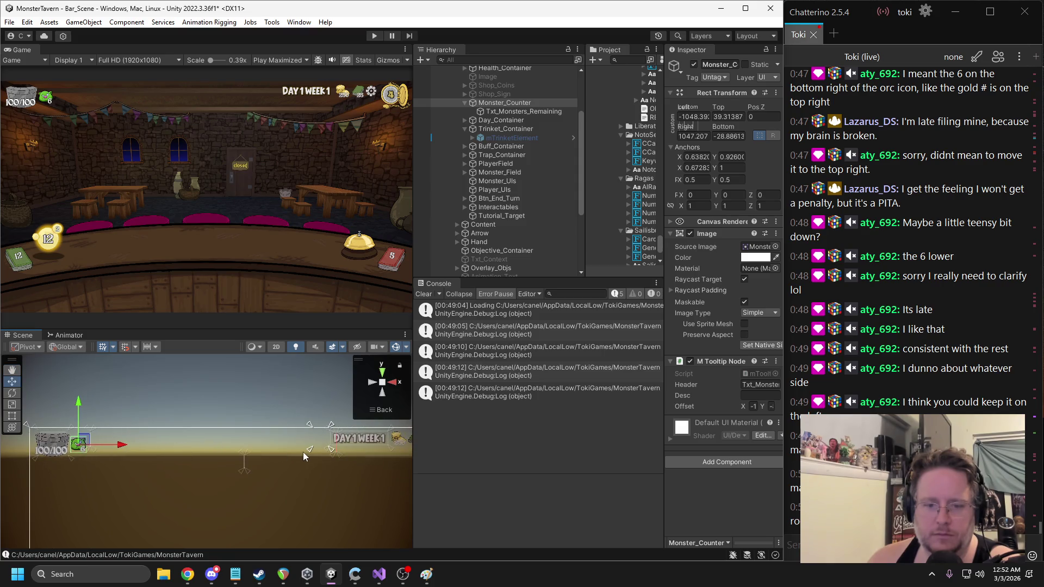
{"action": "mouse_move", "coordinate": [310, 450]}
{"action": "left_mouse_down"}
{"action": "mouse_move", "coordinate": [70, 462]}
{"action": "mouse_move", "coordinate": [99, 463]}
{"action": "left_mouse_up"}
{"action": "mouse_move", "coordinate": [333, 425]}
{"action": "left_mouse_down"}
{"action": "mouse_move", "coordinate": [66, 427]}
{"action": "mouse_move", "coordinate": [82, 431]}
{"action": "left_mouse_up"}
{"action": "scroll", "coordinate": [87, 457], "scroll_direction": "up", "scroll_amount": 5}
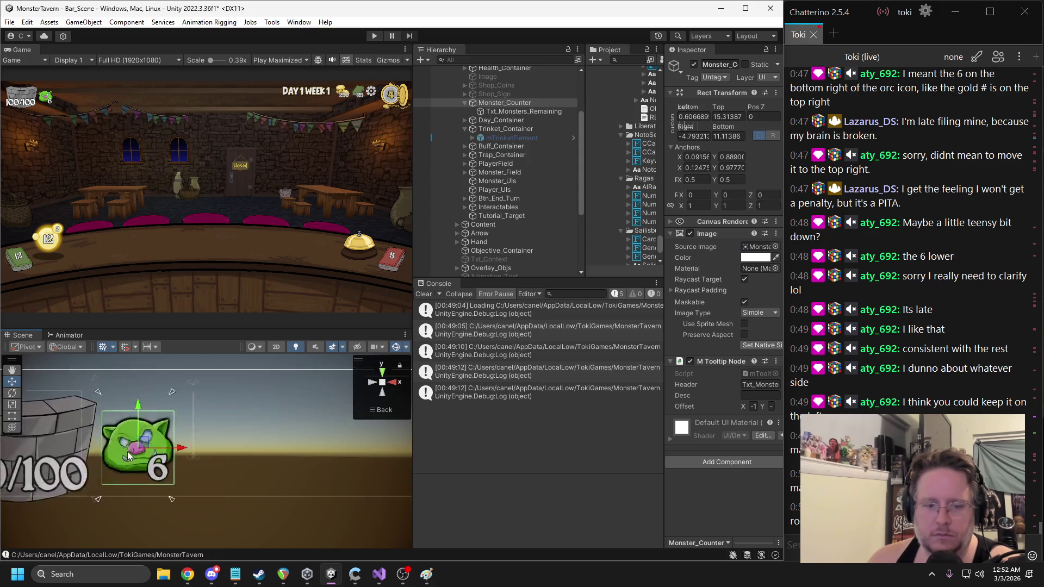
{"action": "scroll", "coordinate": [122, 452], "scroll_direction": "up", "scroll_amount": 3}
{"action": "left_click_drag", "start_coordinate": [258, 370], "coordinate": [267, 393]}
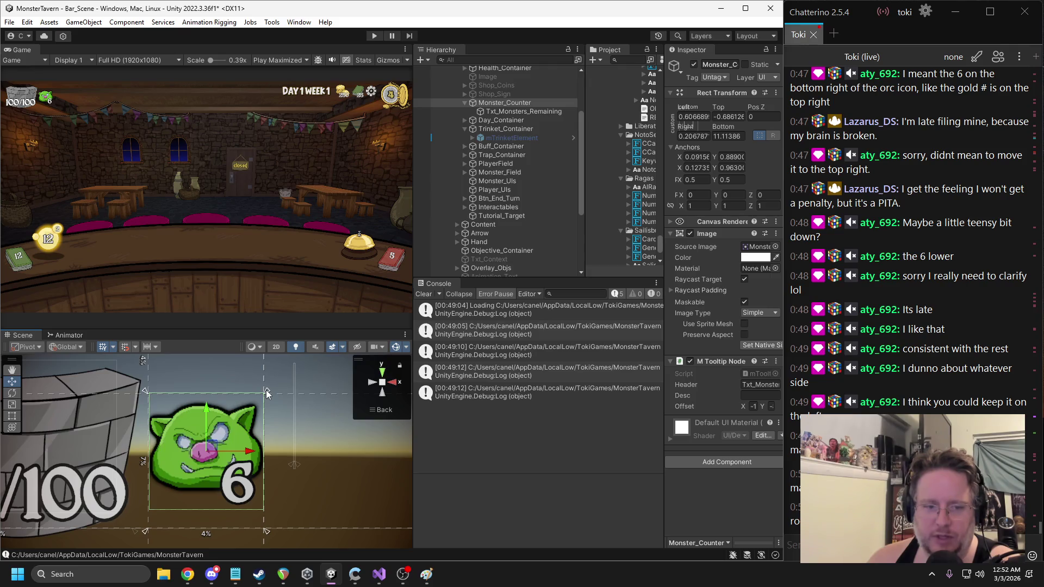
{"action": "scroll", "coordinate": [261, 403], "scroll_direction": "down", "scroll_amount": 3}
Raise the orc icon slightly, then enter Play mode with Ctrl+P
{"action": "mouse_move", "coordinate": [199, 428]}
{"action": "left_mouse_down"}
{"action": "mouse_move", "coordinate": [202, 403]}
{"action": "mouse_move", "coordinate": [251, 393]}
{"action": "left_mouse_up"}
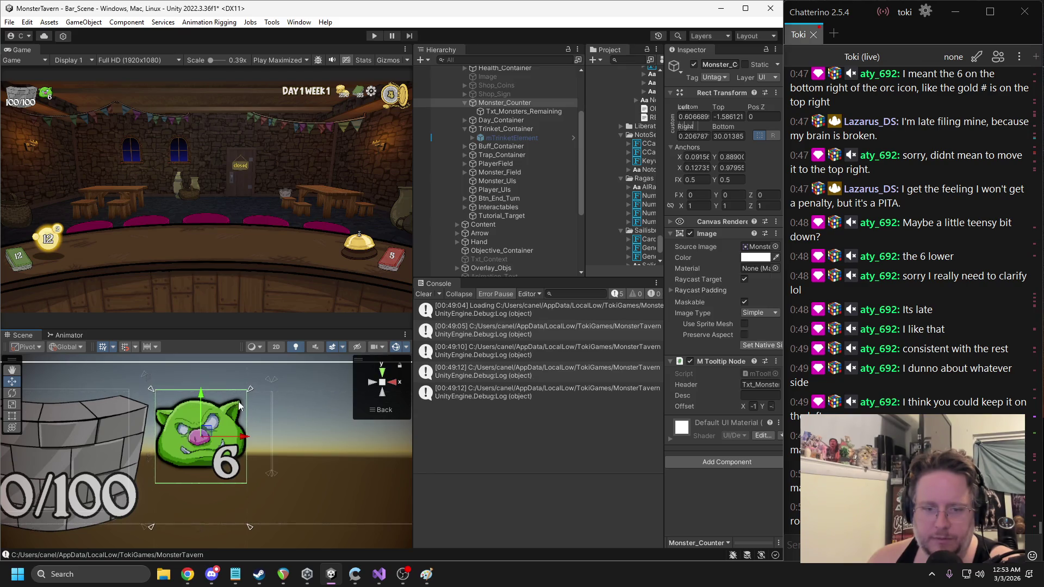
{"action": "left_click_drag", "start_coordinate": [241, 476], "coordinate": [240, 479]}
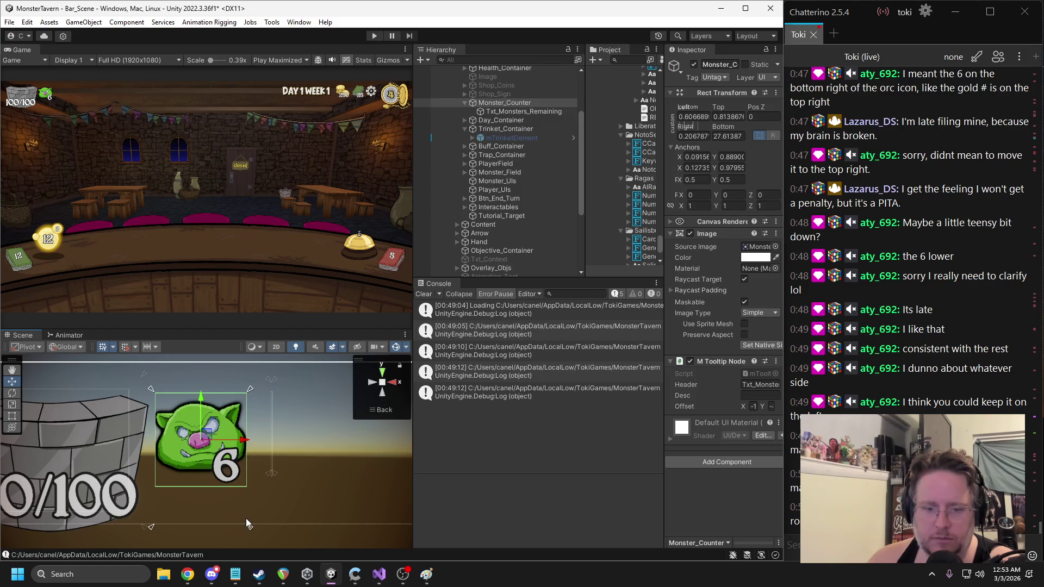
{"action": "key", "text": "ctrl+p"}
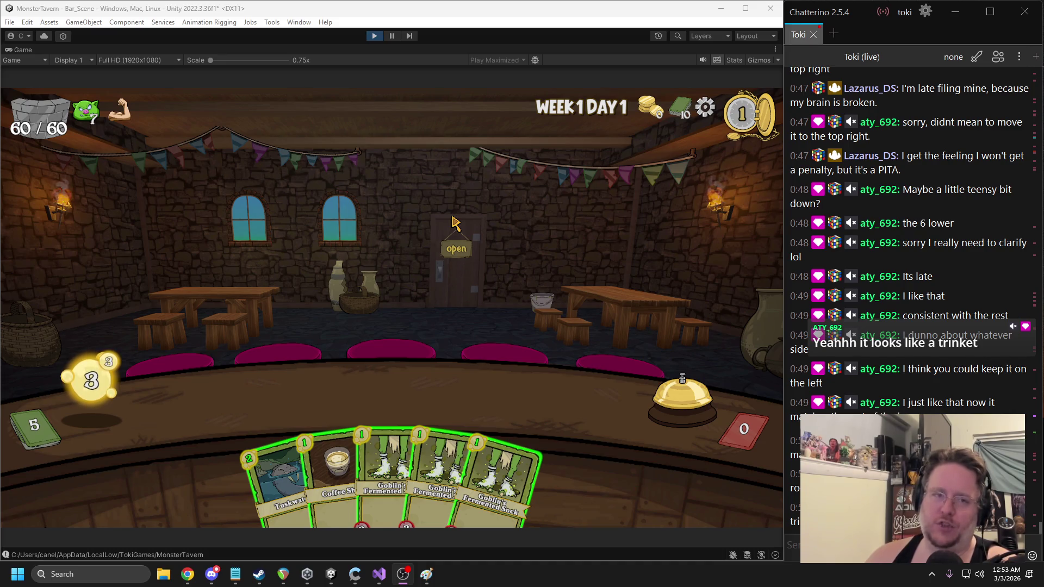
Pause to nudge the monster counter down, resume, then stop the test run
{"action": "left_click", "coordinate": [393, 35]}
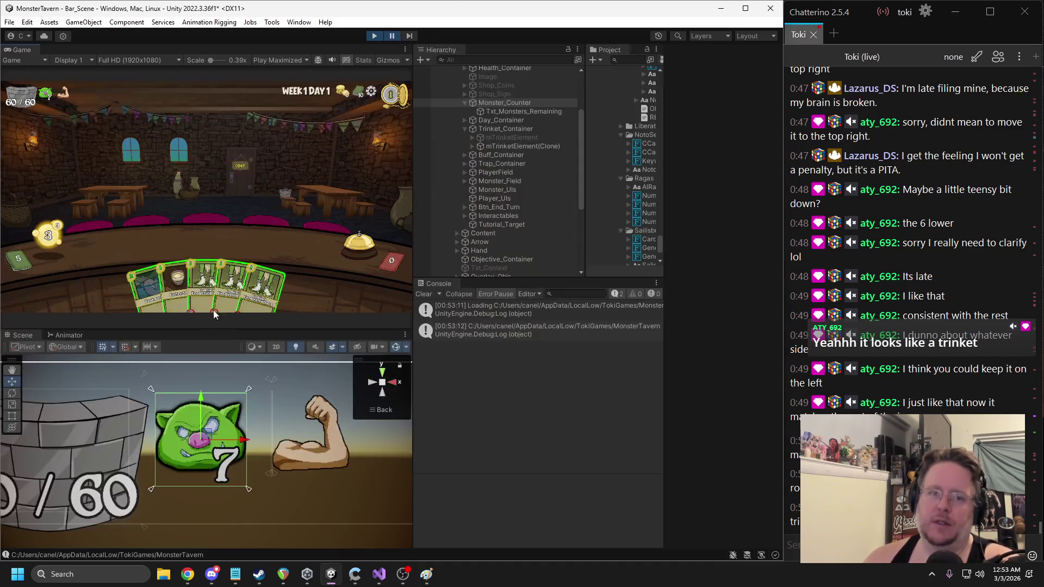
{"action": "left_click_drag", "start_coordinate": [201, 415], "coordinate": [199, 430]}
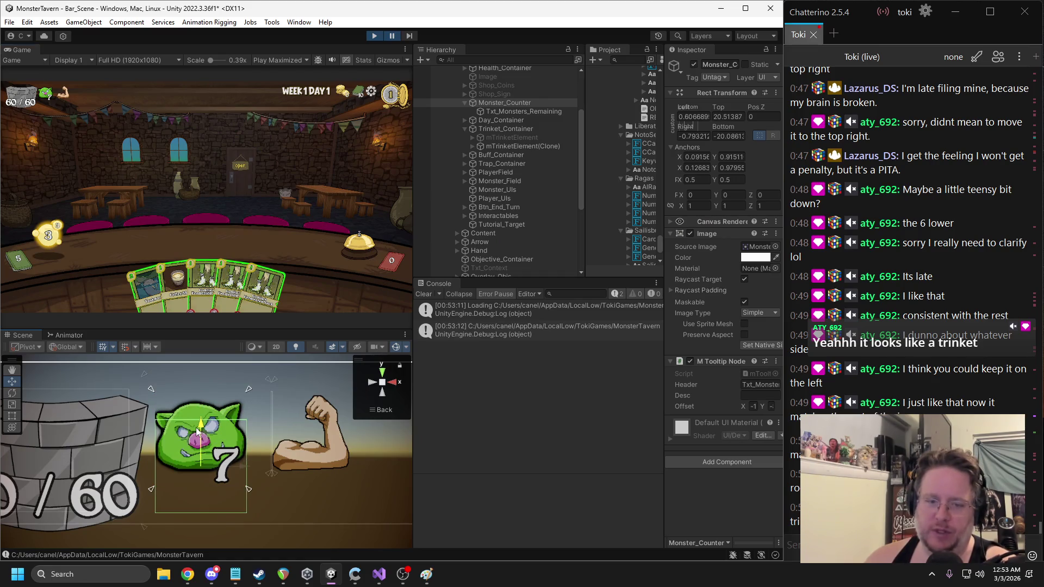
{"action": "left_click", "coordinate": [391, 36]}
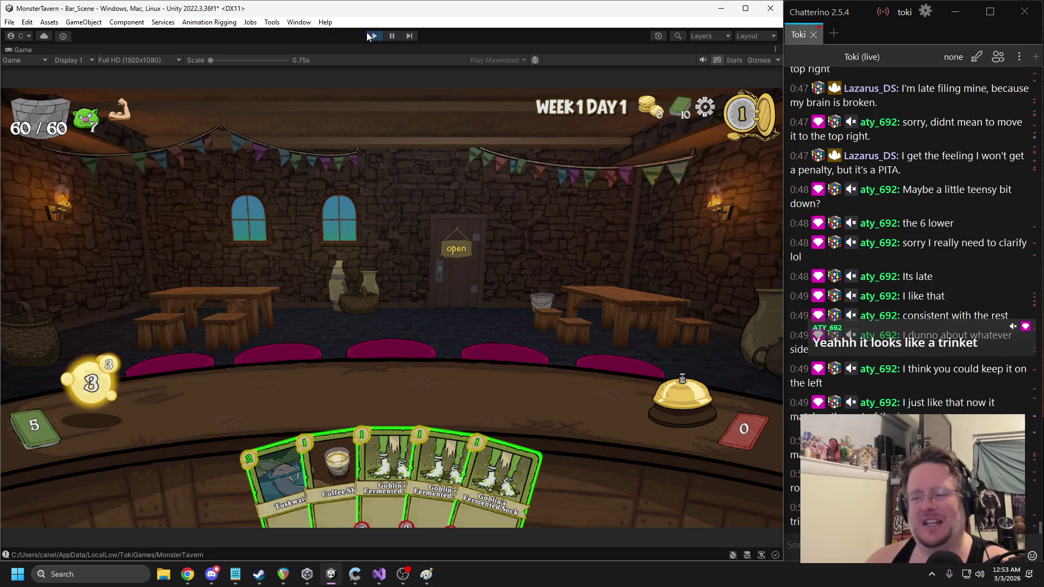
{"action": "left_click", "coordinate": [373, 36]}
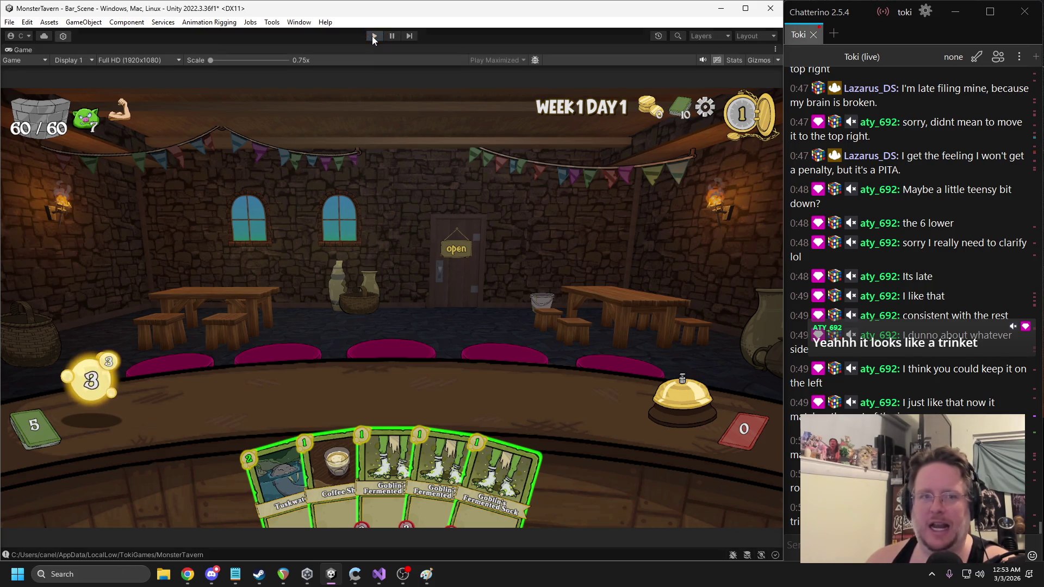
Move the monster counter to the right, toward the DAY 1 WEEK 1 label
{"action": "key", "text": "f"}
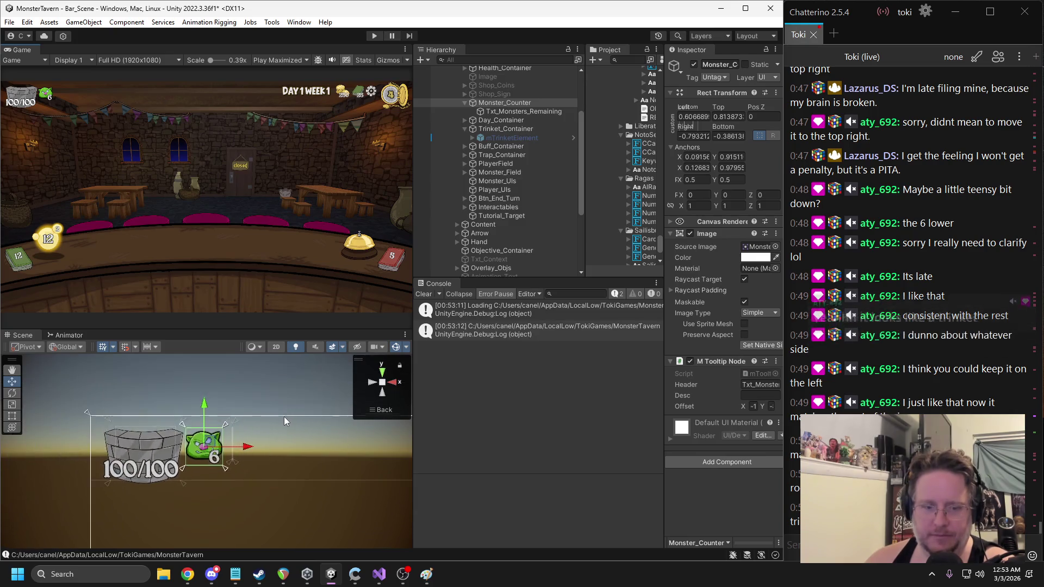
{"action": "scroll", "coordinate": [285, 412], "scroll_direction": "down", "scroll_amount": 3}
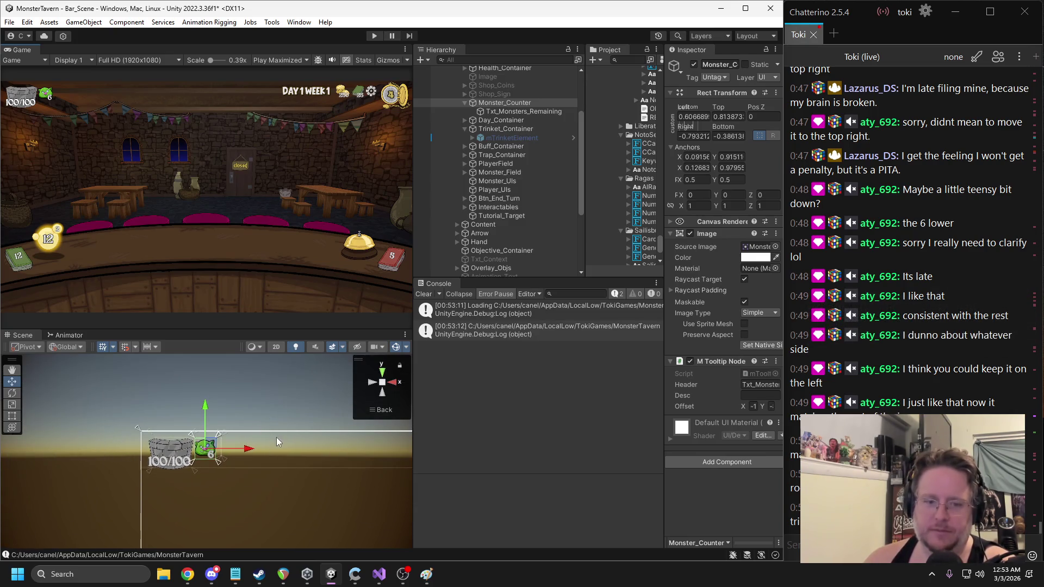
{"action": "scroll", "coordinate": [175, 412], "scroll_direction": "down", "scroll_amount": 2}
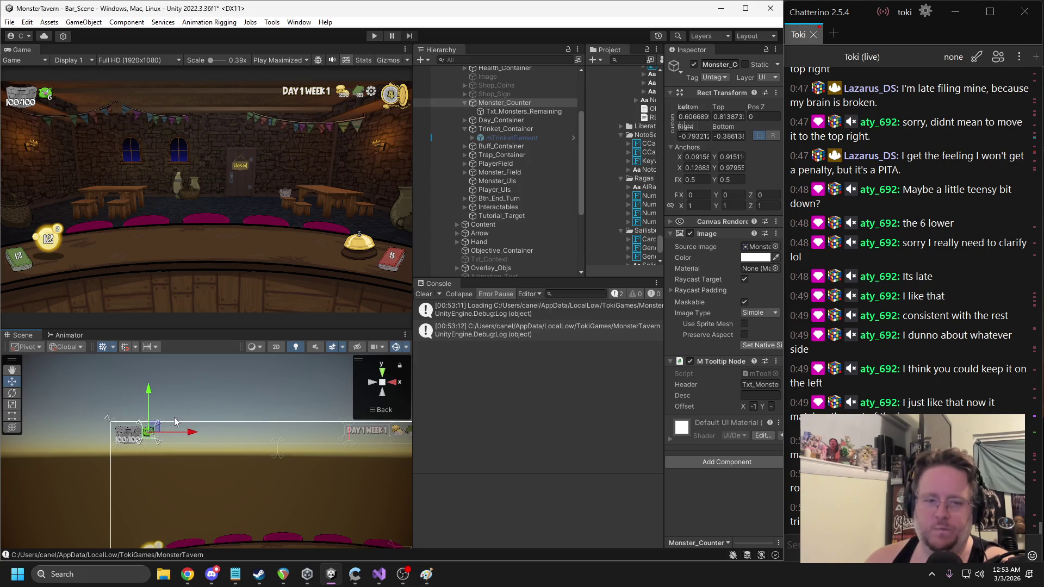
{"action": "mouse_move", "coordinate": [154, 429]}
{"action": "left_mouse_down"}
{"action": "mouse_move", "coordinate": [292, 438]}
{"action": "mouse_move", "coordinate": [344, 425]}
{"action": "left_mouse_up"}
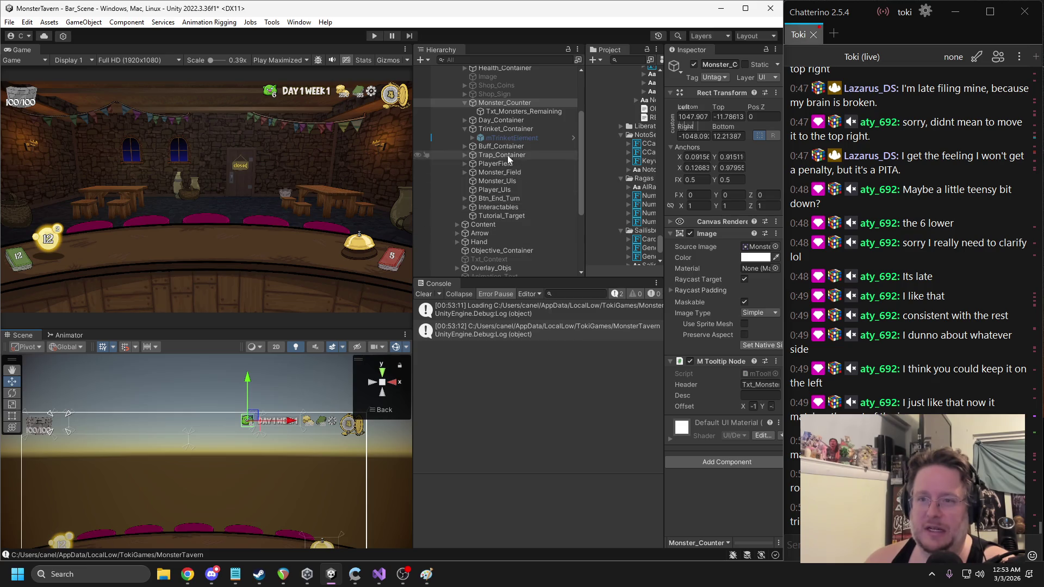
{"action": "left_click", "coordinate": [465, 102]}
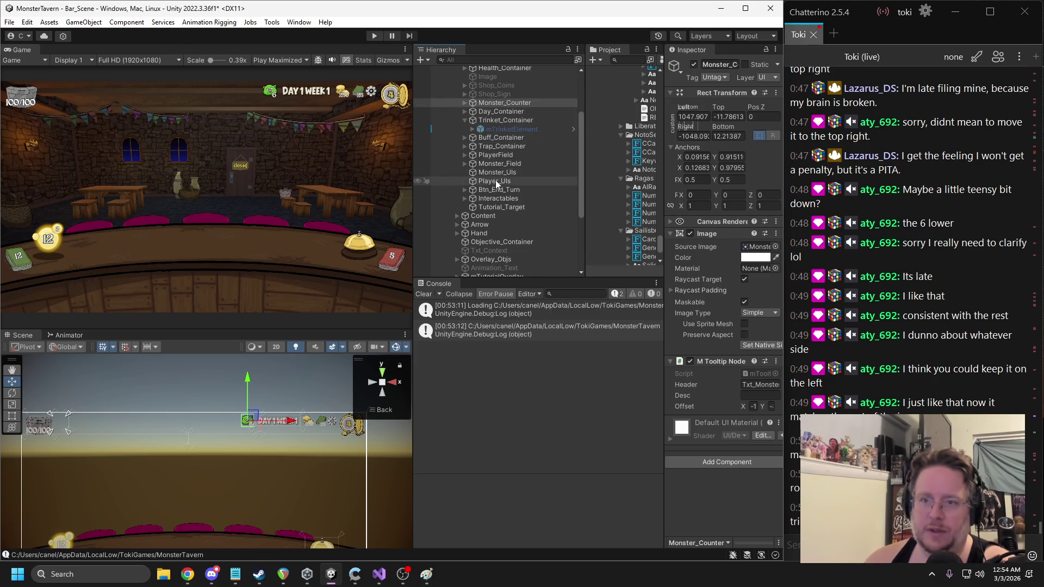
Shift Monster_Counter and Day_Container left together and run a quick play test
{"action": "scroll", "coordinate": [495, 181], "scroll_direction": "up", "scroll_amount": 3}
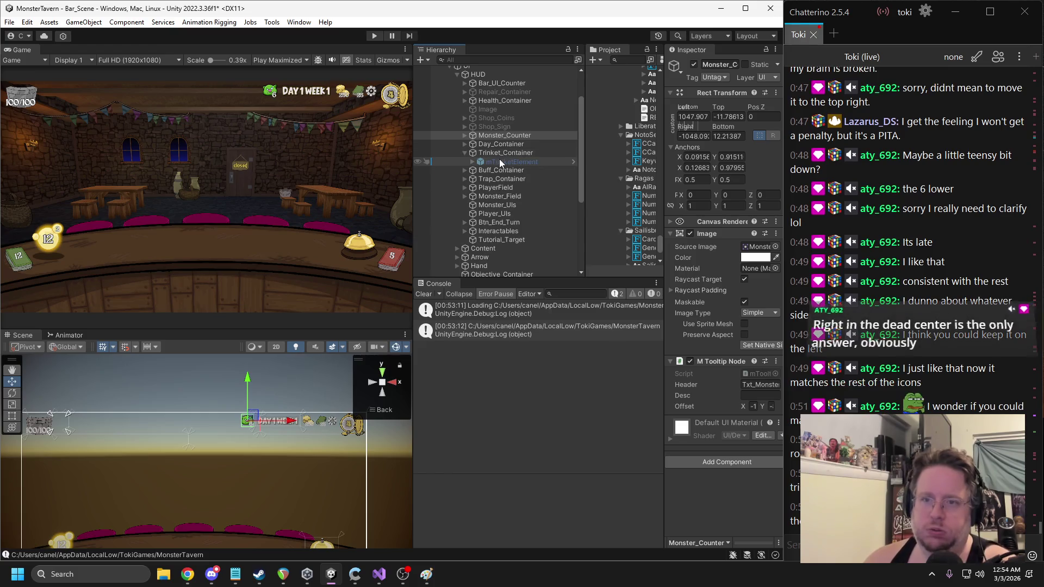
{"action": "left_click", "coordinate": [491, 144], "text": "ctrl"}
{"action": "scroll", "coordinate": [188, 419], "scroll_direction": "down", "scroll_amount": 2}
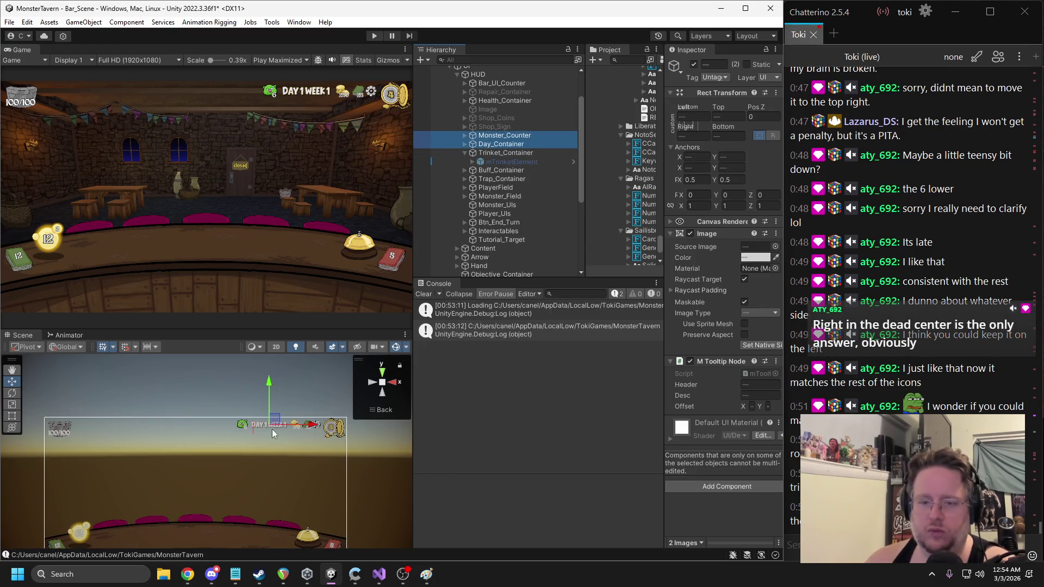
{"action": "left_click_drag", "start_coordinate": [304, 426], "coordinate": [245, 429]}
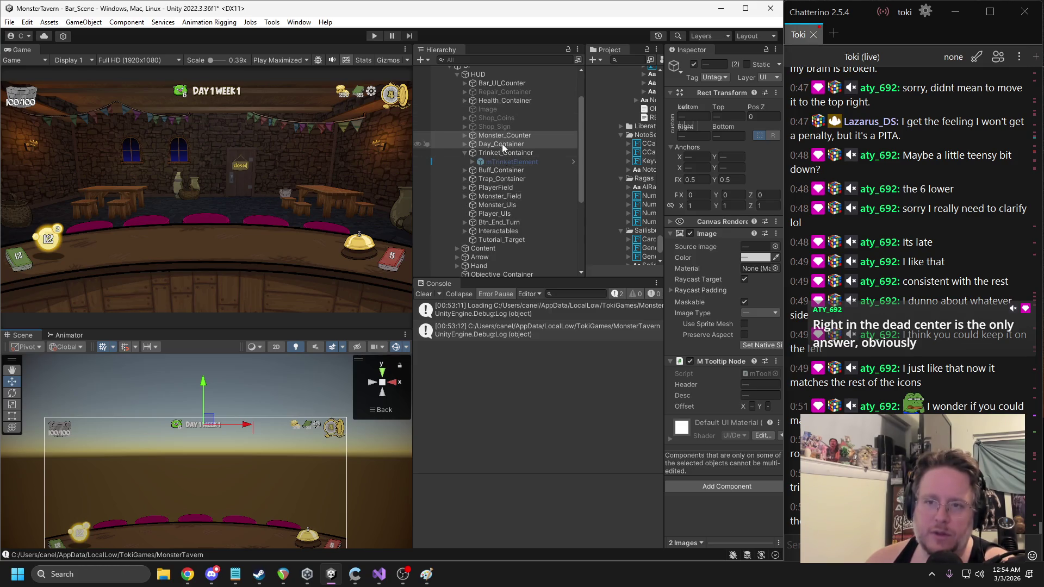
{"action": "left_click", "coordinate": [374, 35]}
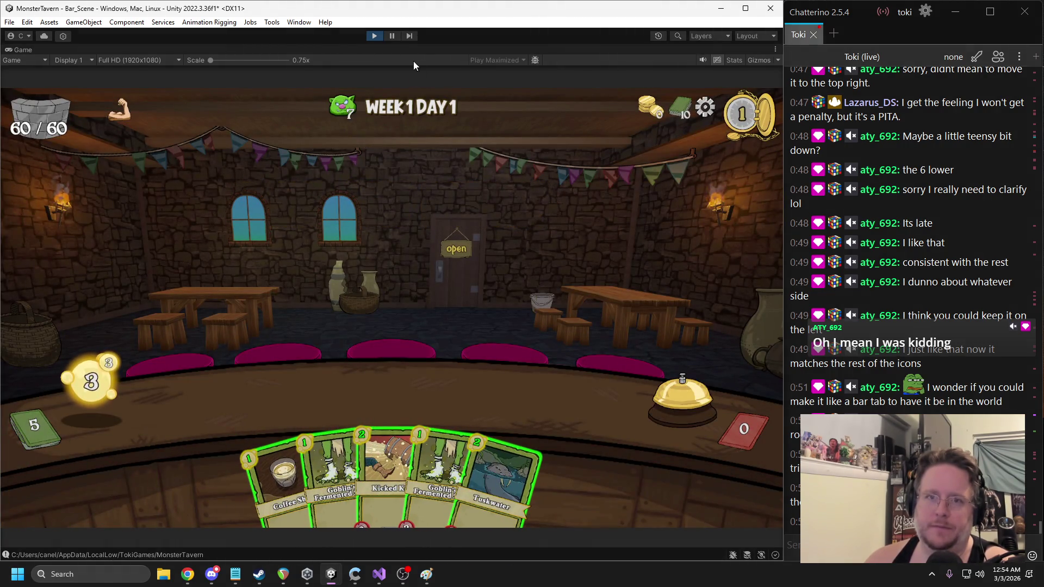
{"action": "left_click", "coordinate": [375, 35]}
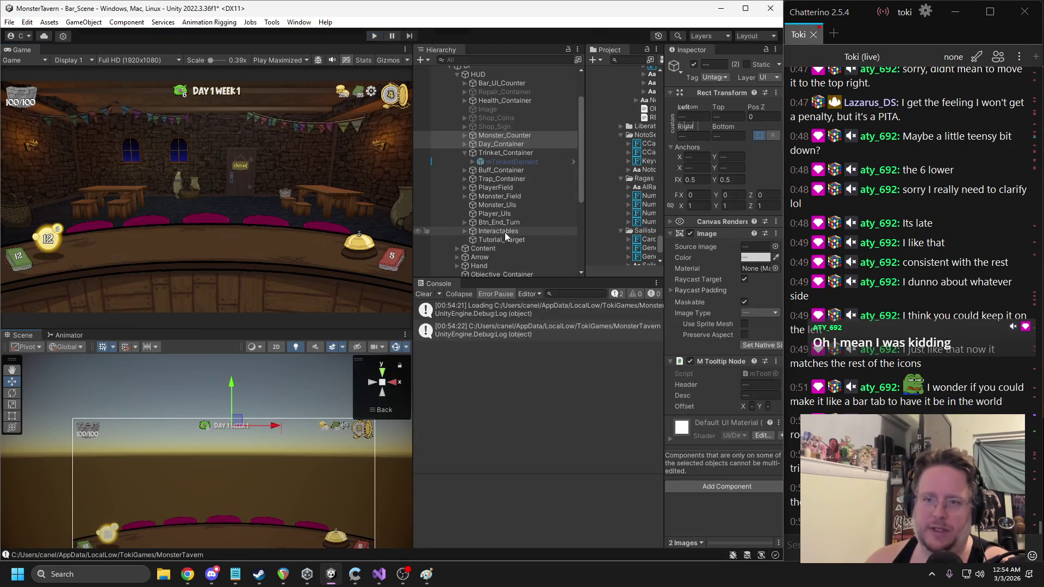
Frame Trinket_Container and drag it left along the HUD top, anchors near X 0.106, Y 0.924
{"action": "scroll", "coordinate": [492, 129], "scroll_direction": "down", "scroll_amount": 3}
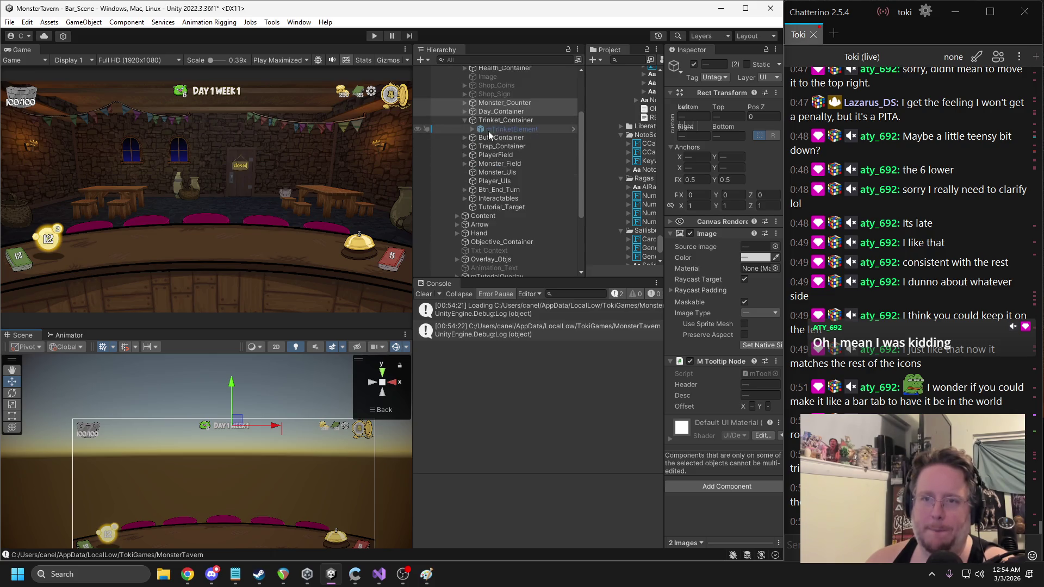
{"action": "left_click", "coordinate": [490, 121]}
{"action": "key", "text": "f"}
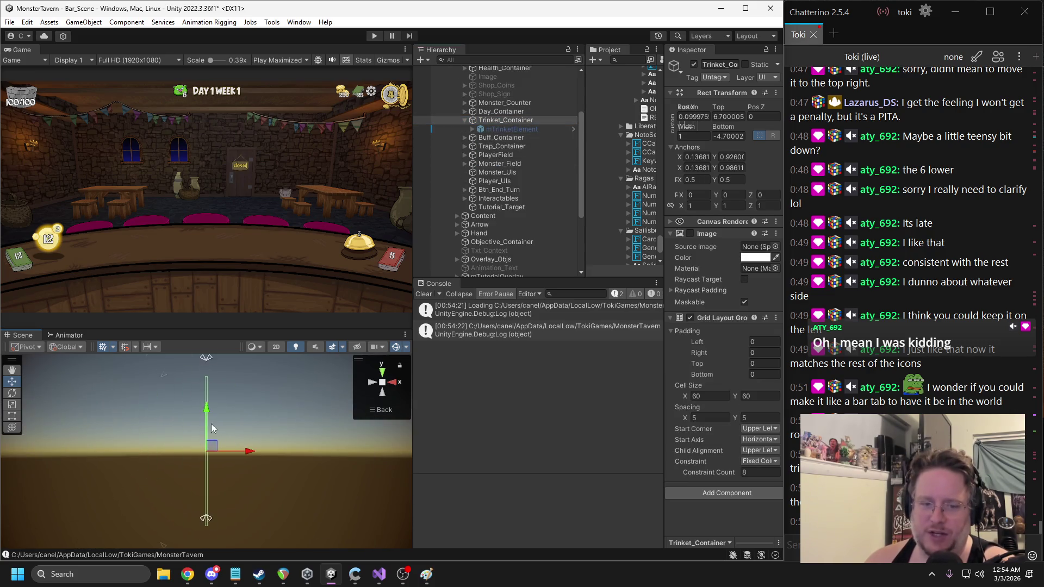
{"action": "left_click_drag", "start_coordinate": [240, 456], "coordinate": [167, 476]}
{"action": "scroll", "coordinate": [165, 475], "scroll_direction": "down", "scroll_amount": 1}
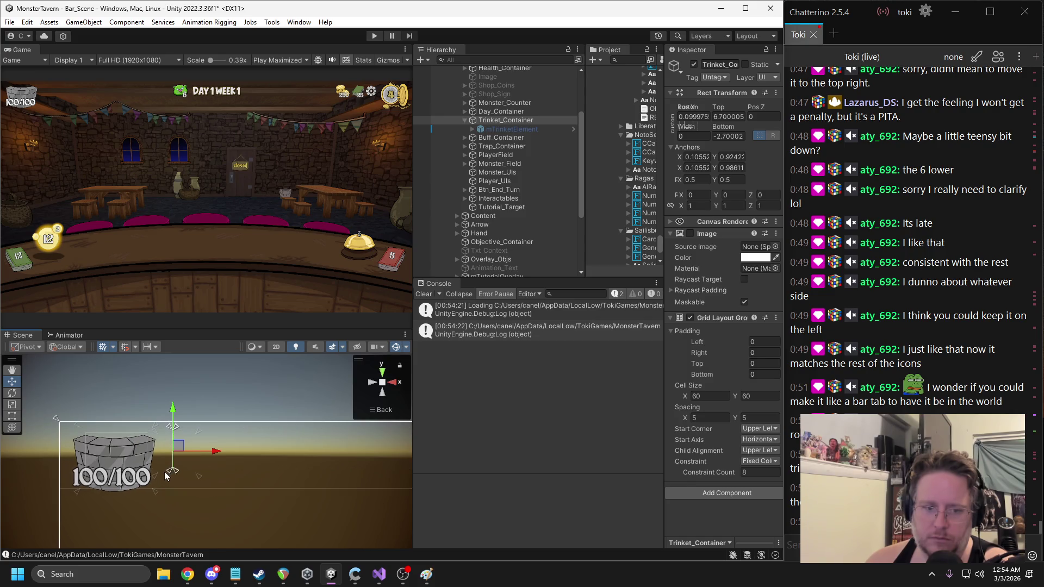
{"action": "key", "text": "Down"}
{"action": "key", "text": "Down"}
{"action": "key", "text": "Down"}
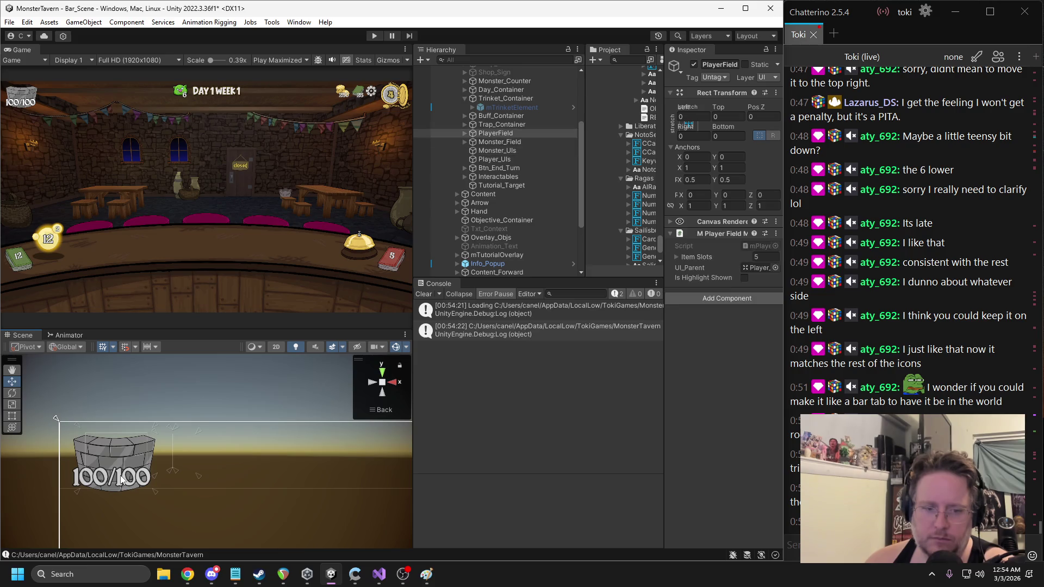
Set the _Txt_Bar_Health 100/100 text's TextMeshPro alignment to Center and Middle
{"action": "left_click", "coordinate": [121, 478]}
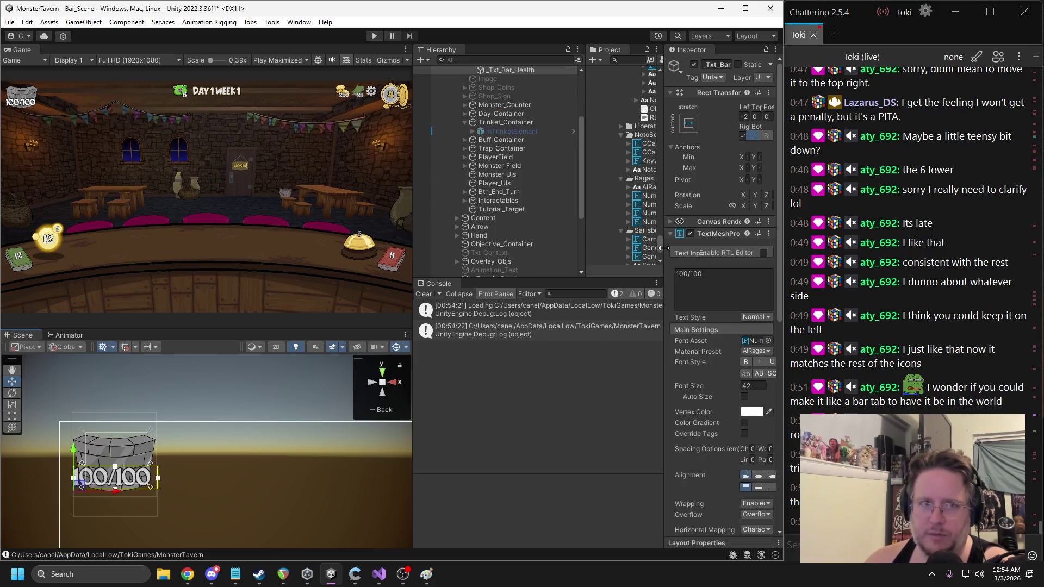
{"action": "scroll", "coordinate": [160, 467], "scroll_direction": "up", "scroll_amount": 5}
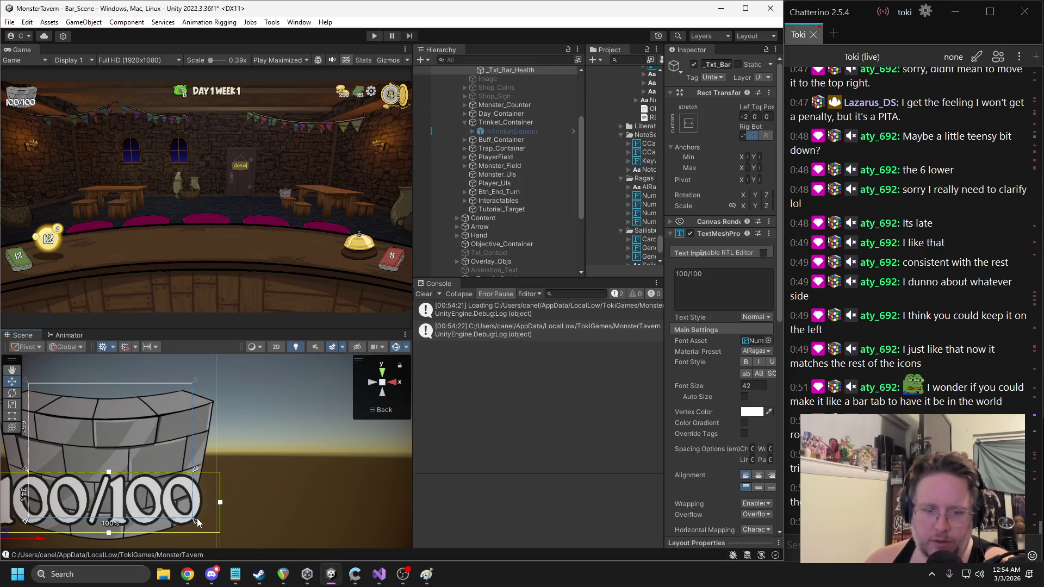
{"action": "left_click_drag", "start_coordinate": [194, 518], "coordinate": [347, 489]}
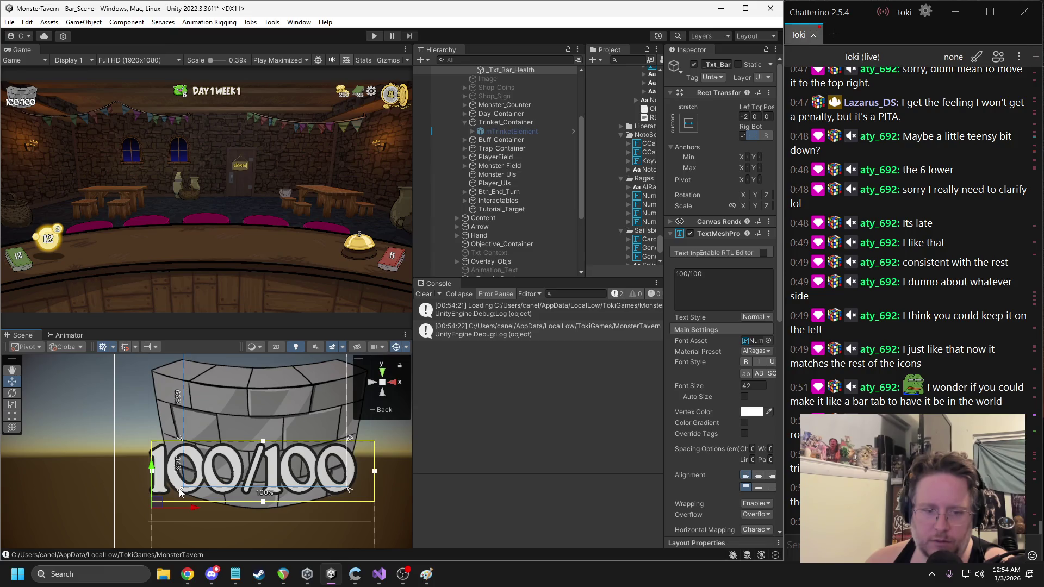
{"action": "left_click", "coordinate": [757, 476]}
{"action": "left_click", "coordinate": [755, 488]}
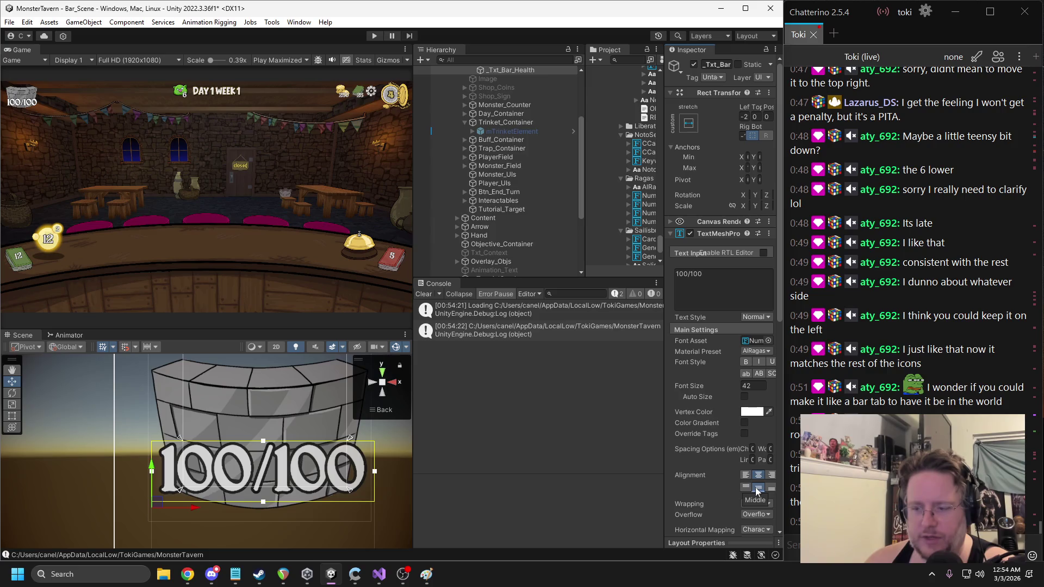
{"action": "left_click", "coordinate": [745, 487]}
{"action": "left_click", "coordinate": [758, 487]}
{"action": "scroll", "coordinate": [215, 468], "scroll_direction": "down", "scroll_amount": 2}
{"action": "left_click_drag", "start_coordinate": [339, 459], "coordinate": [223, 460]}
{"action": "scroll", "coordinate": [223, 459], "scroll_direction": "down", "scroll_amount": 2}
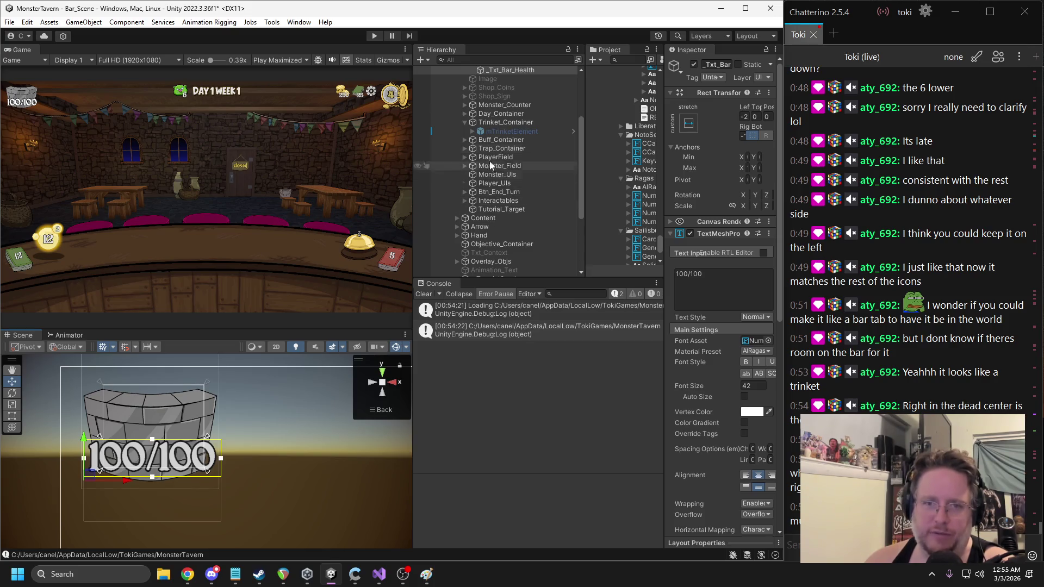
{"action": "left_click", "coordinate": [495, 113]}
Fit Day_Container's anchors tightly to the corners of its rect in the Scene view
{"action": "key", "text": "f"}
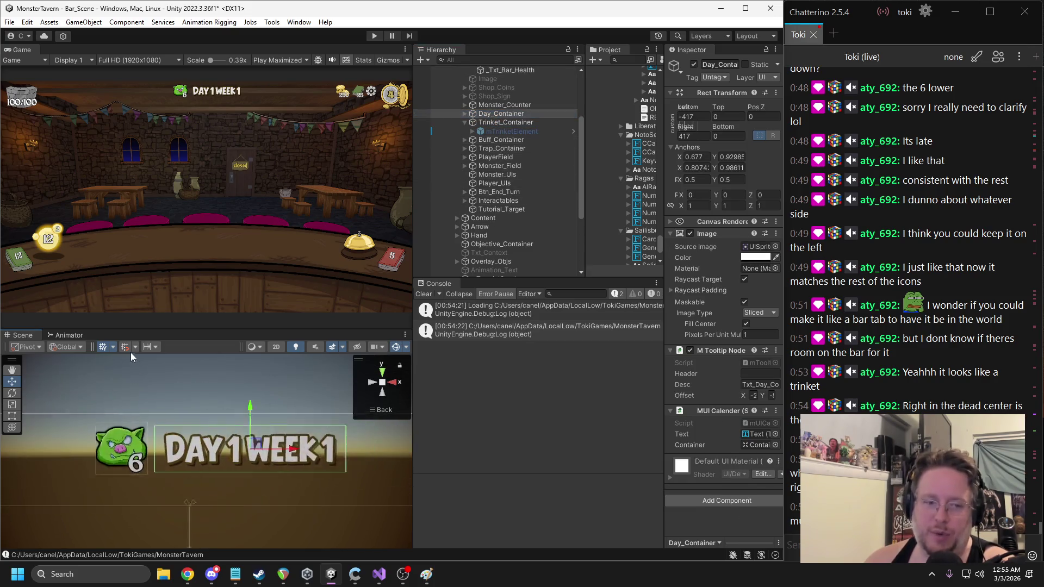
{"action": "left_click_drag", "start_coordinate": [326, 467], "coordinate": [156, 466]}
{"action": "scroll", "coordinate": [253, 460], "scroll_direction": "down", "scroll_amount": 1}
{"action": "left_click_drag", "start_coordinate": [371, 440], "coordinate": [244, 441]}
{"action": "scroll", "coordinate": [259, 474], "scroll_direction": "up", "scroll_amount": 5}
{"action": "scroll", "coordinate": [261, 476], "scroll_direction": "down", "scroll_amount": 5}
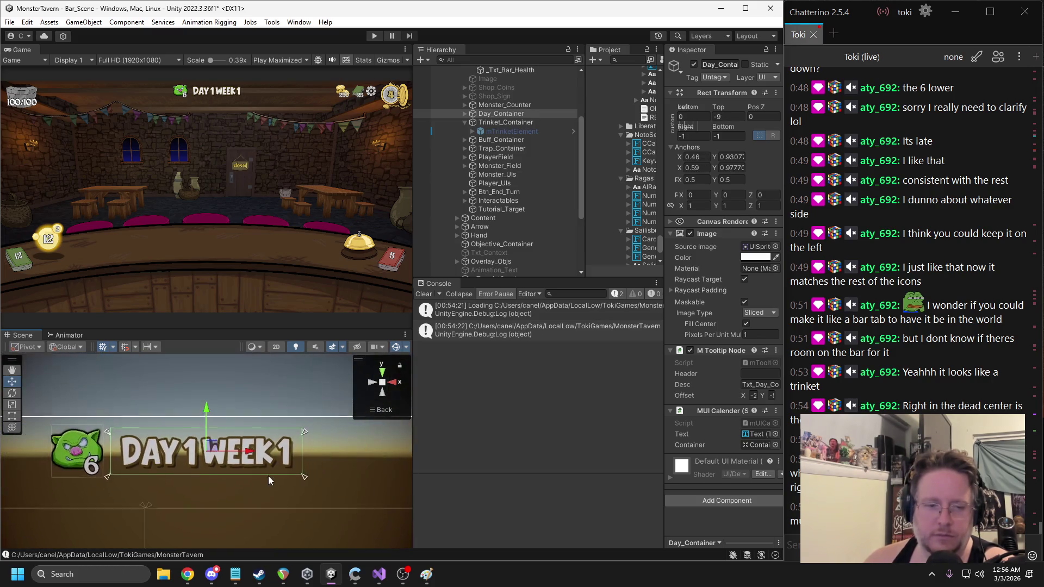
{"action": "left_click_drag", "start_coordinate": [302, 479], "coordinate": [303, 480]}
{"action": "mouse_move", "coordinate": [118, 441]}
{"action": "left_mouse_down"}
{"action": "mouse_move", "coordinate": [162, 449]}
{"action": "mouse_move", "coordinate": [152, 435]}
{"action": "left_mouse_up"}
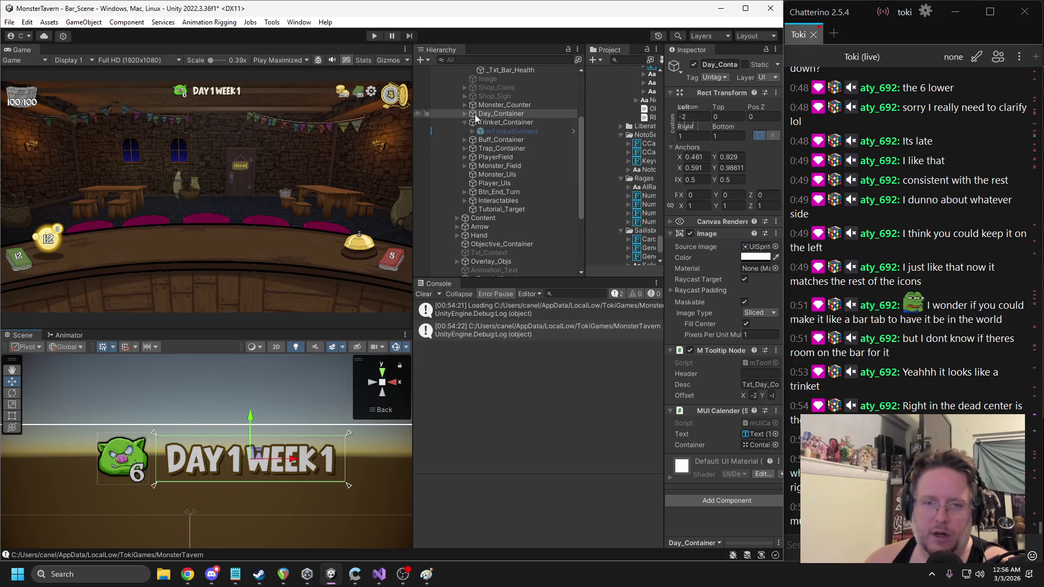
Pull Monster_Counter's anchors in to its rect corners, then start a play test
{"action": "left_click", "coordinate": [492, 105]}
{"action": "scroll", "coordinate": [190, 422], "scroll_direction": "down", "scroll_amount": 5}
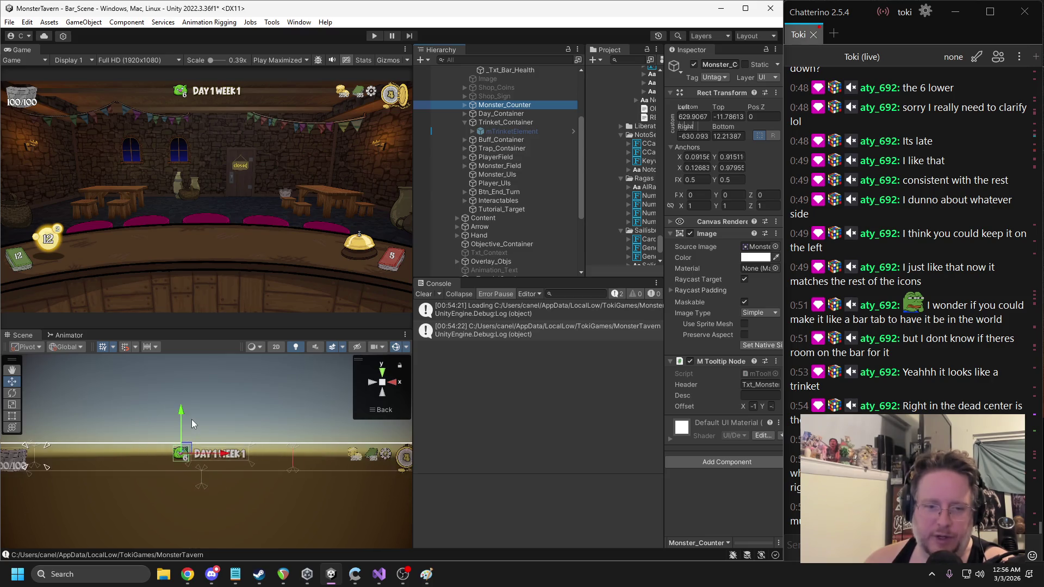
{"action": "scroll", "coordinate": [195, 424], "scroll_direction": "down", "scroll_amount": 3}
{"action": "left_click_drag", "start_coordinate": [82, 463], "coordinate": [196, 463]}
{"action": "left_click_drag", "start_coordinate": [63, 465], "coordinate": [179, 466]}
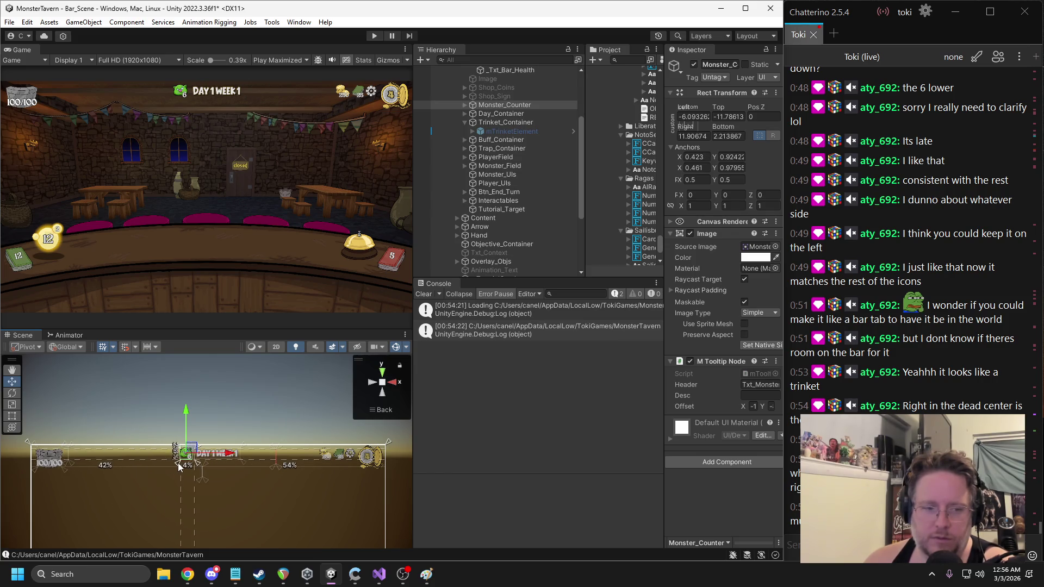
{"action": "key", "text": "f"}
{"action": "left_click_drag", "start_coordinate": [283, 414], "coordinate": [264, 395]}
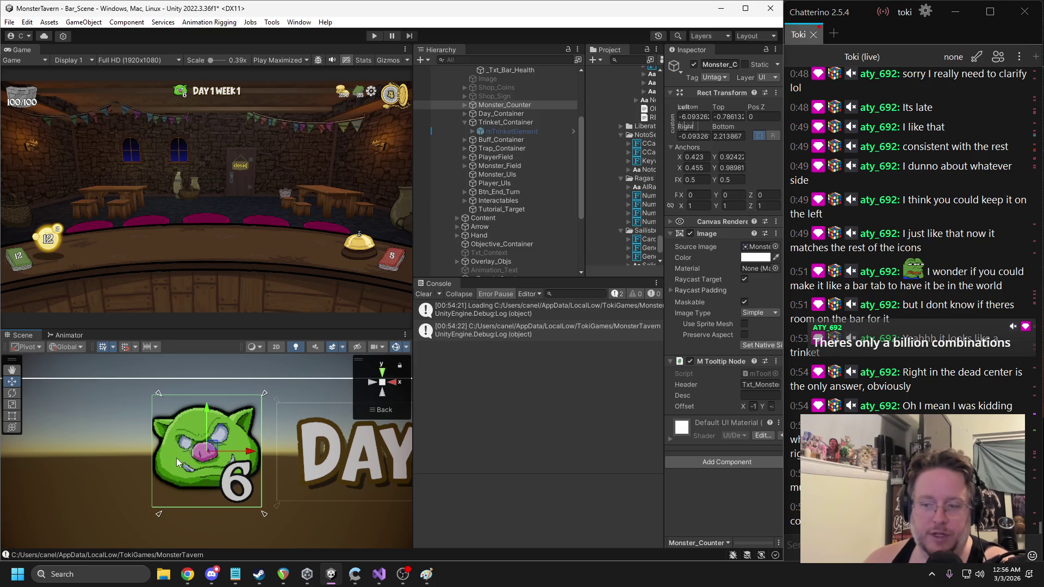
{"action": "left_click_drag", "start_coordinate": [156, 516], "coordinate": [148, 514]}
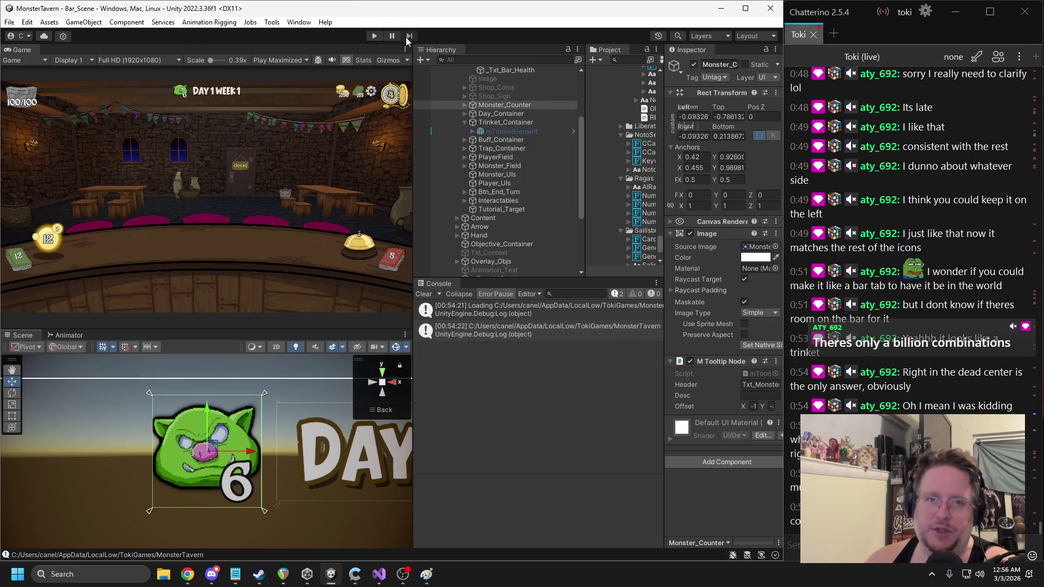
{"action": "left_click", "coordinate": [373, 35]}
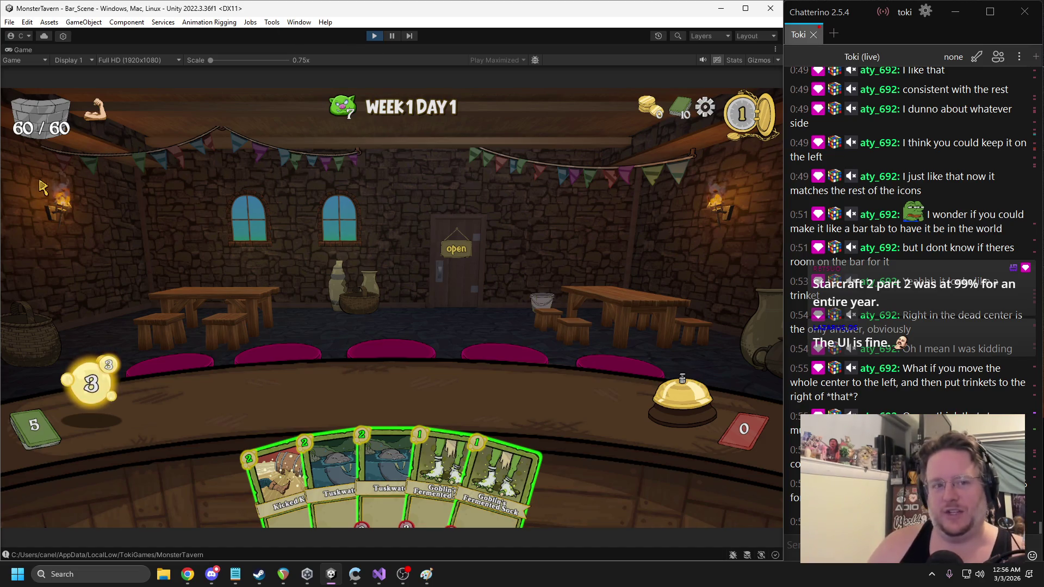
Pick the Lone Wolf IPA card and end the turn to reach Week 1 Day 2, then restore the editor layout
{"action": "mouse_move", "coordinate": [64, 118]}
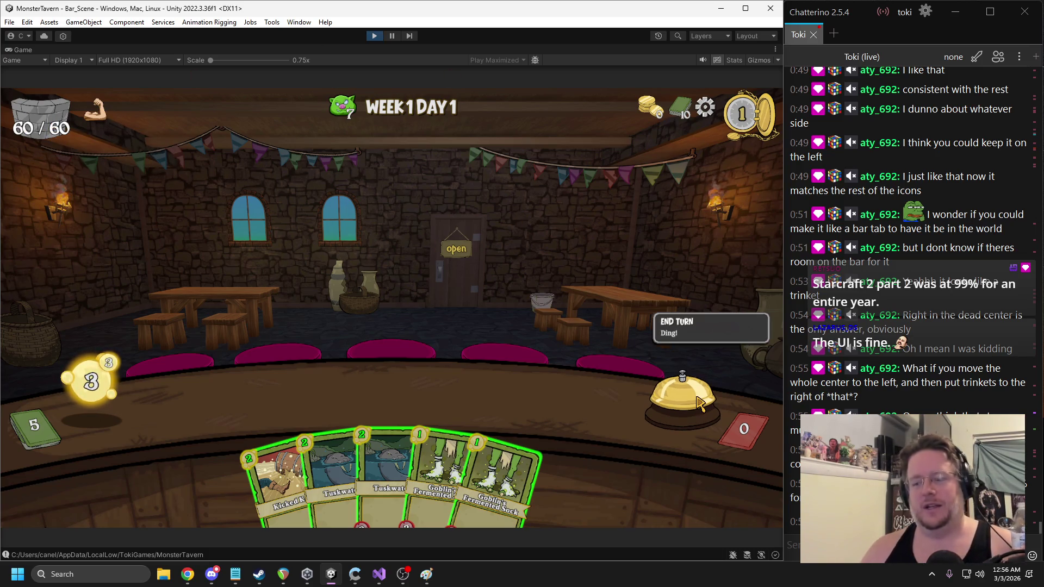
{"action": "mouse_move", "coordinate": [106, 115]}
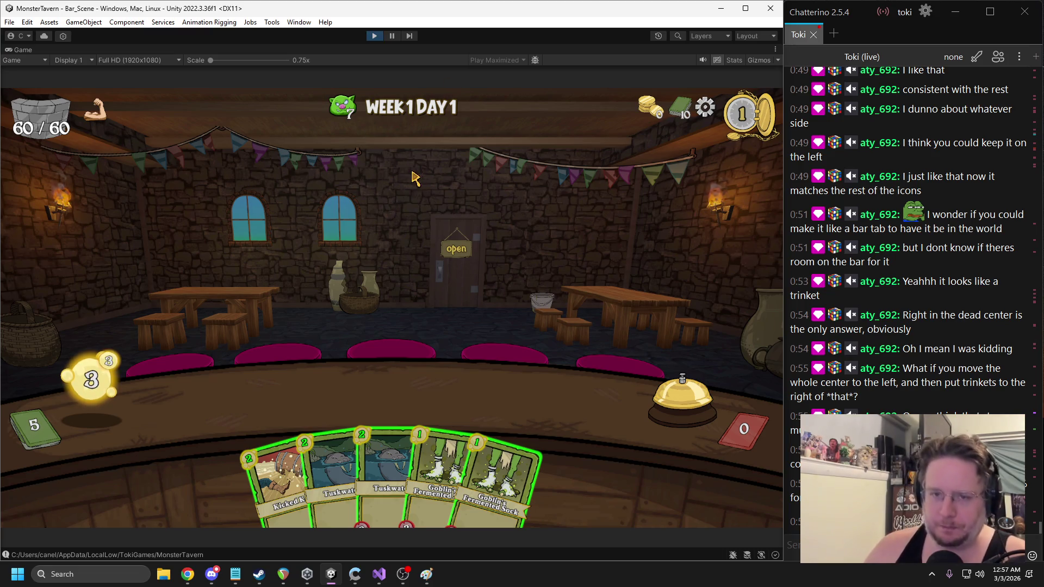
{"action": "mouse_move", "coordinate": [353, 114]}
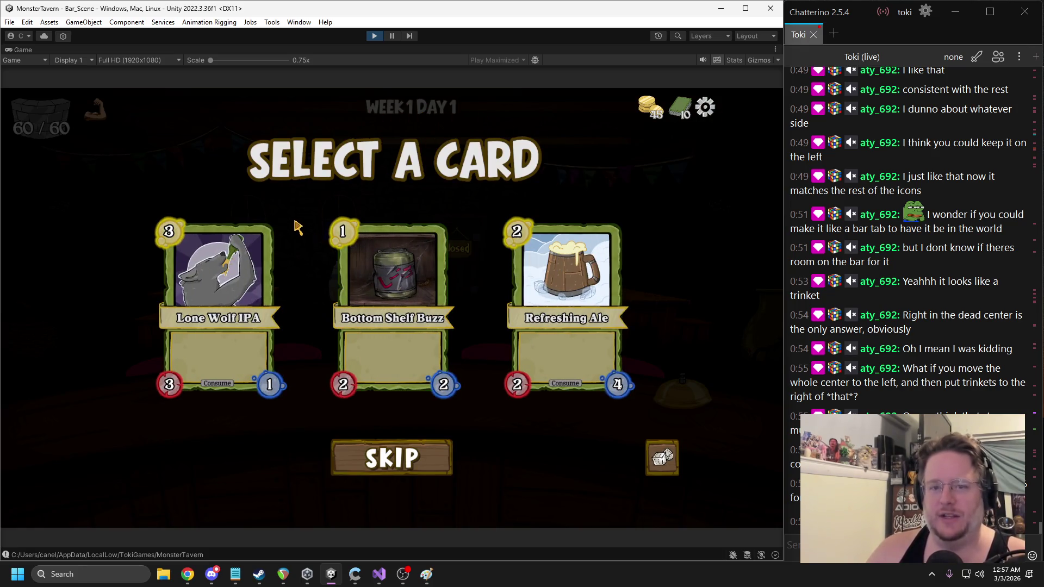
{"action": "left_click", "coordinate": [255, 269]}
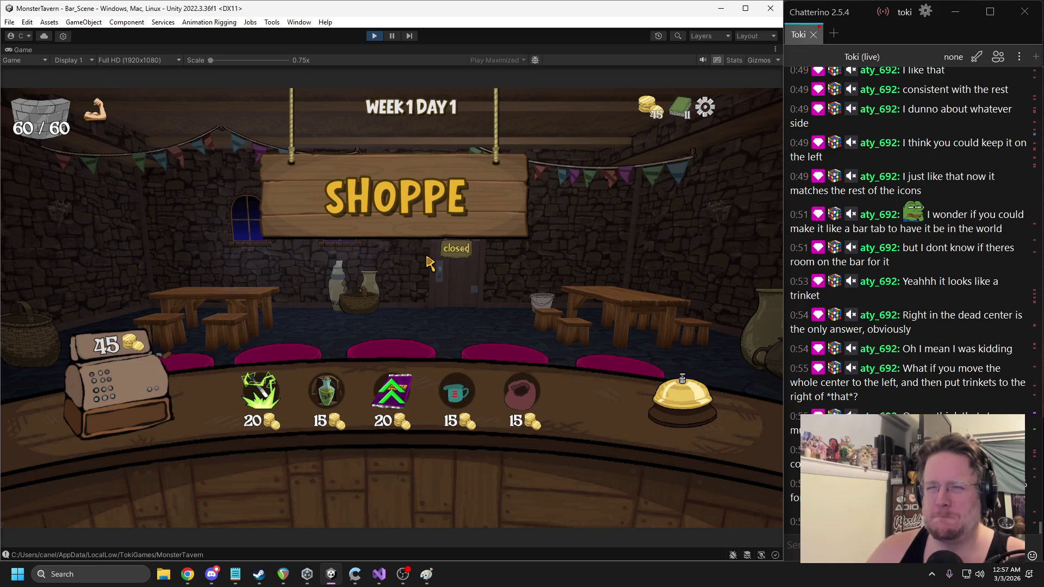
{"action": "mouse_move", "coordinate": [409, 110]}
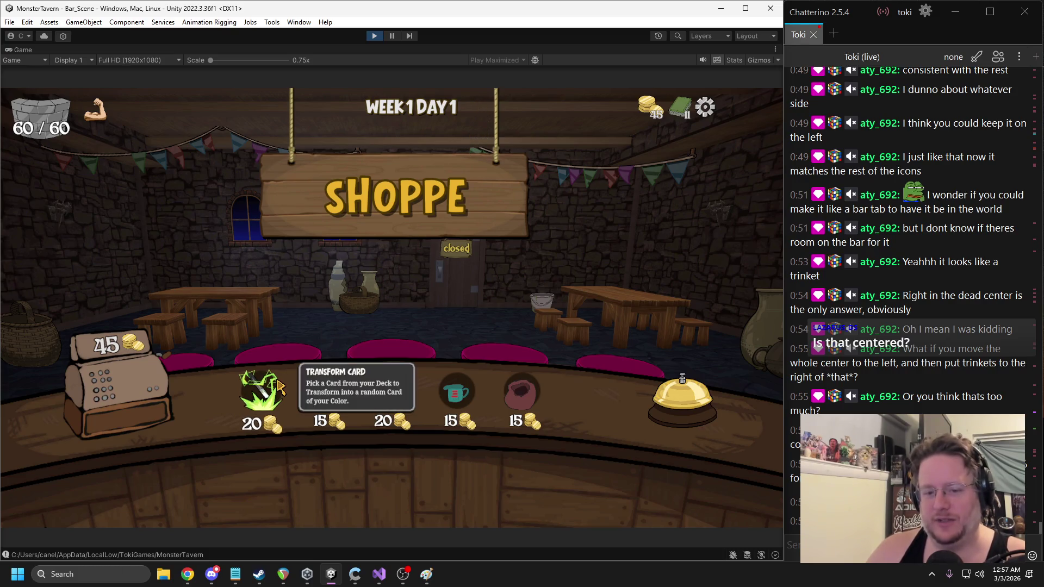
{"action": "left_click", "coordinate": [675, 399]}
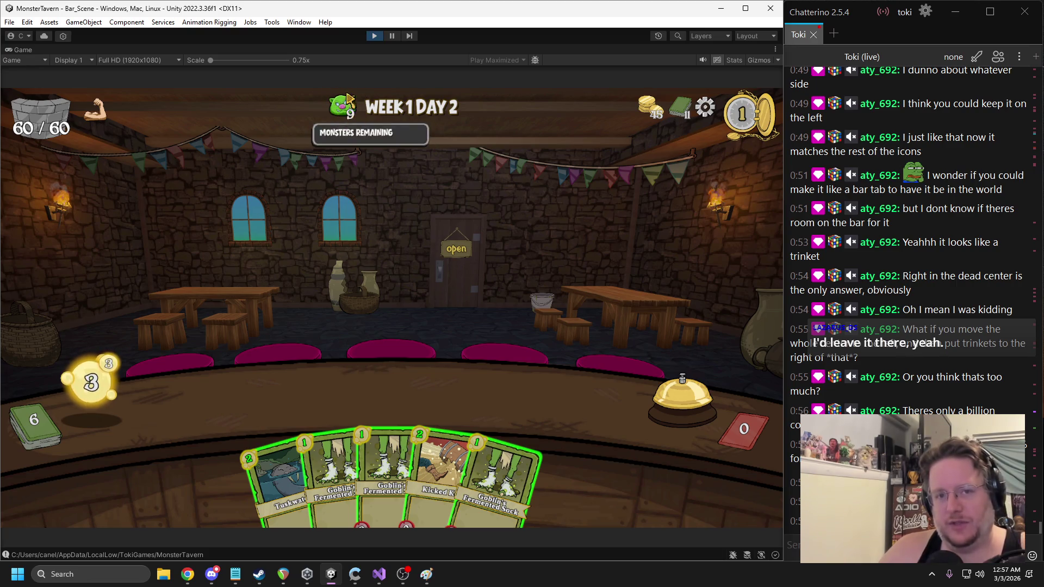
{"action": "key", "text": "shift+space"}
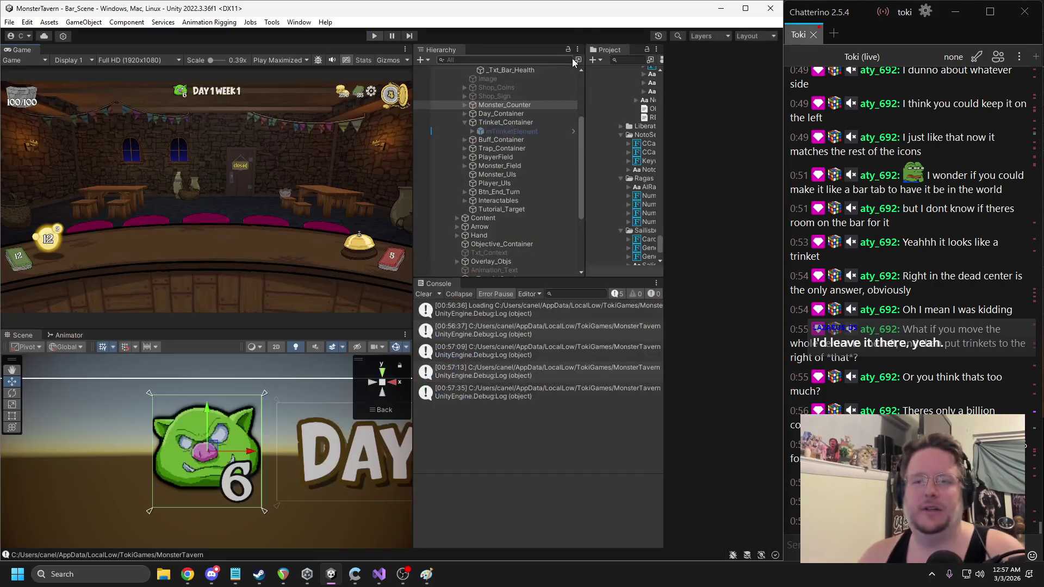
Search the Hierarchy for 'muinigh', select mUINightPlanner, and choose Edit Script on its MUI Night Planner component
{"action": "left_click", "coordinate": [500, 61]}
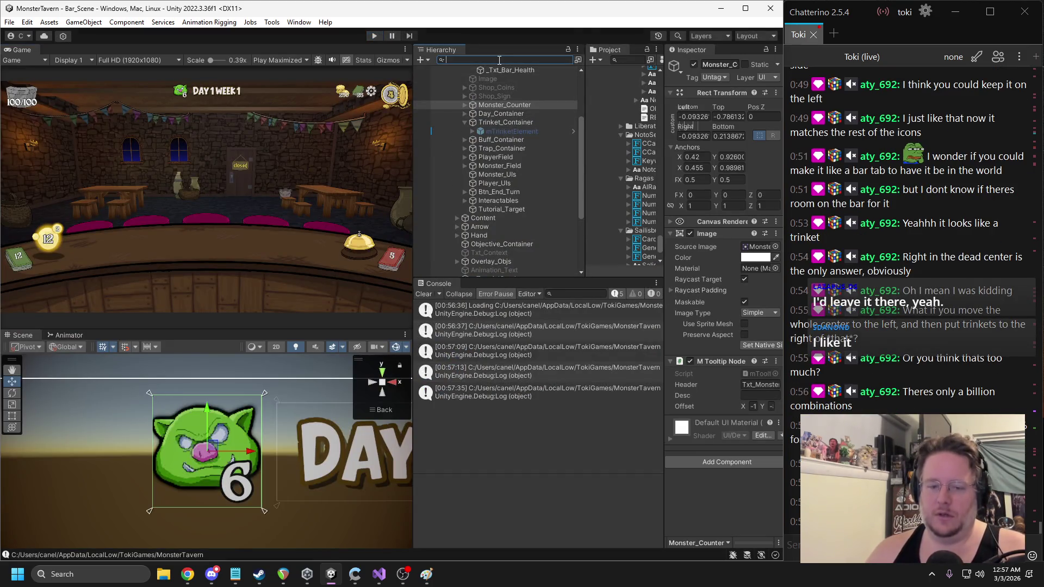
{"action": "type", "text": "mui"}
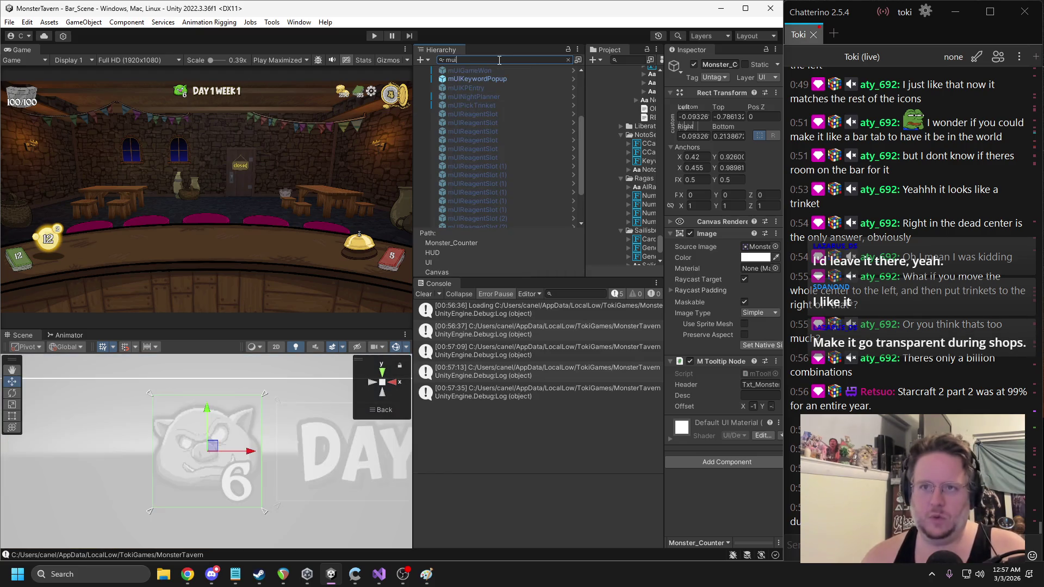
{"action": "type", "text": "nigh"}
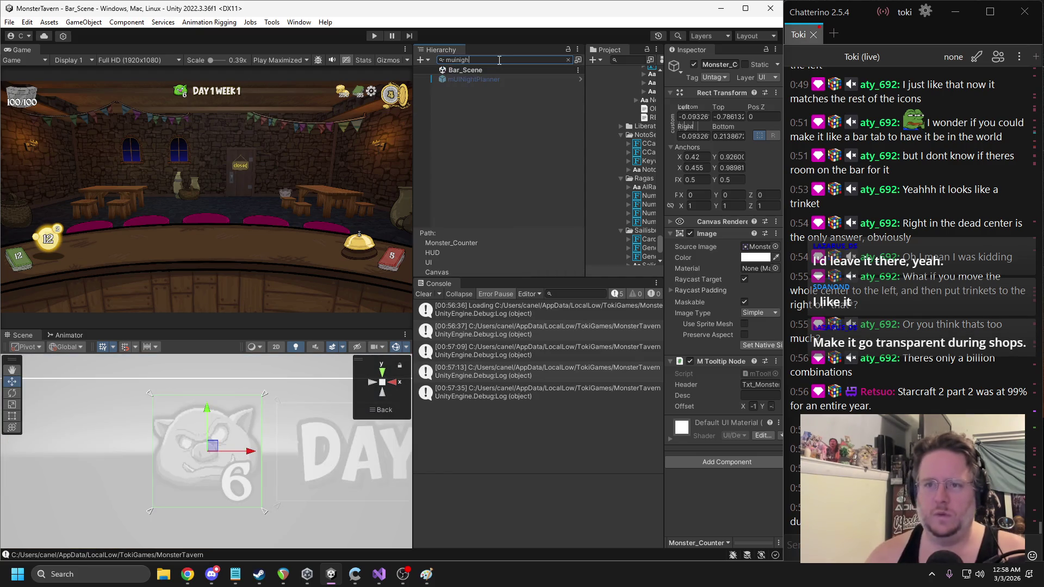
{"action": "left_click", "coordinate": [497, 79]}
{"action": "right_click", "coordinate": [716, 261]}
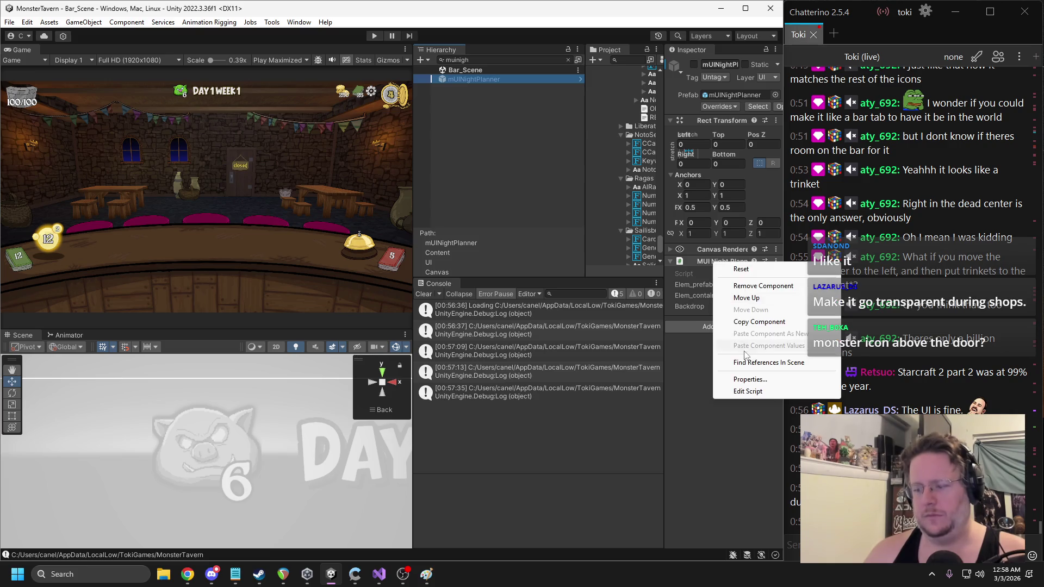
{"action": "left_click", "coordinate": [748, 391]}
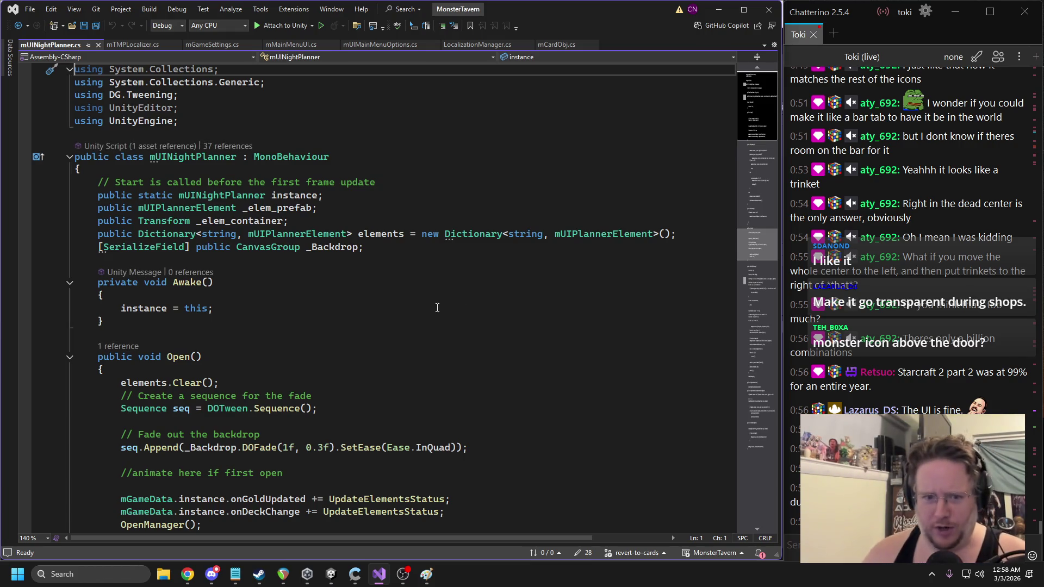
Scroll through mUINightPlanner.cs to review its fields and the Awake() and Open() methods
{"action": "scroll", "coordinate": [367, 287], "scroll_direction": "down", "scroll_amount": 4}
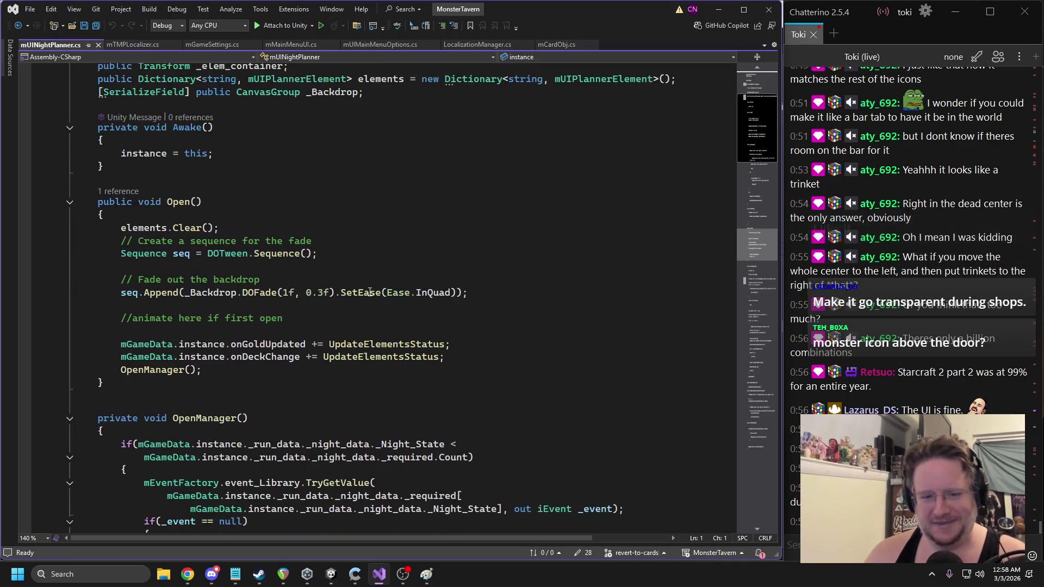
{"action": "scroll", "coordinate": [428, 281], "scroll_direction": "down", "scroll_amount": 2}
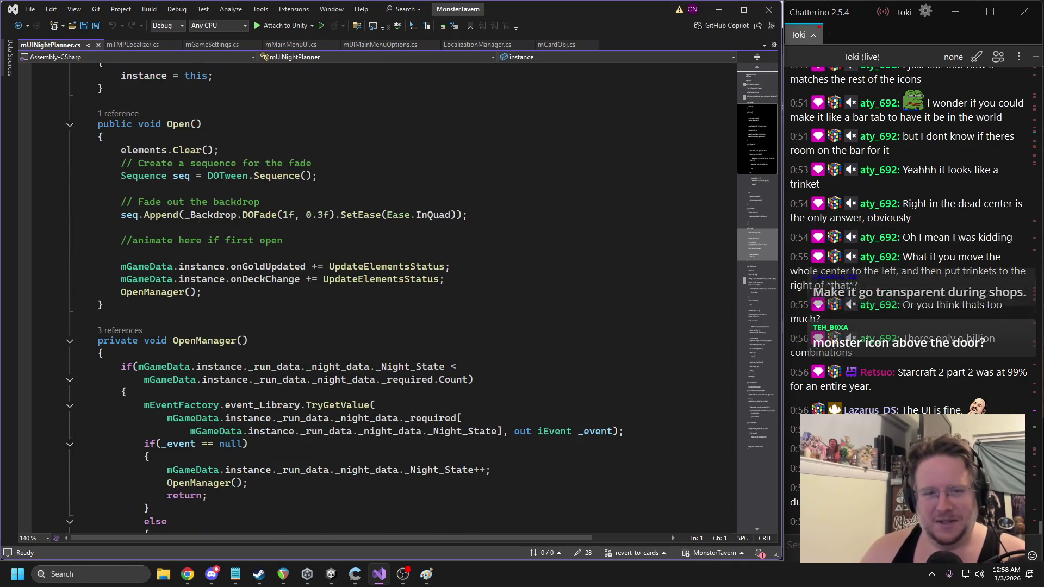
{"action": "scroll", "coordinate": [273, 223], "scroll_direction": "up", "scroll_amount": 3}
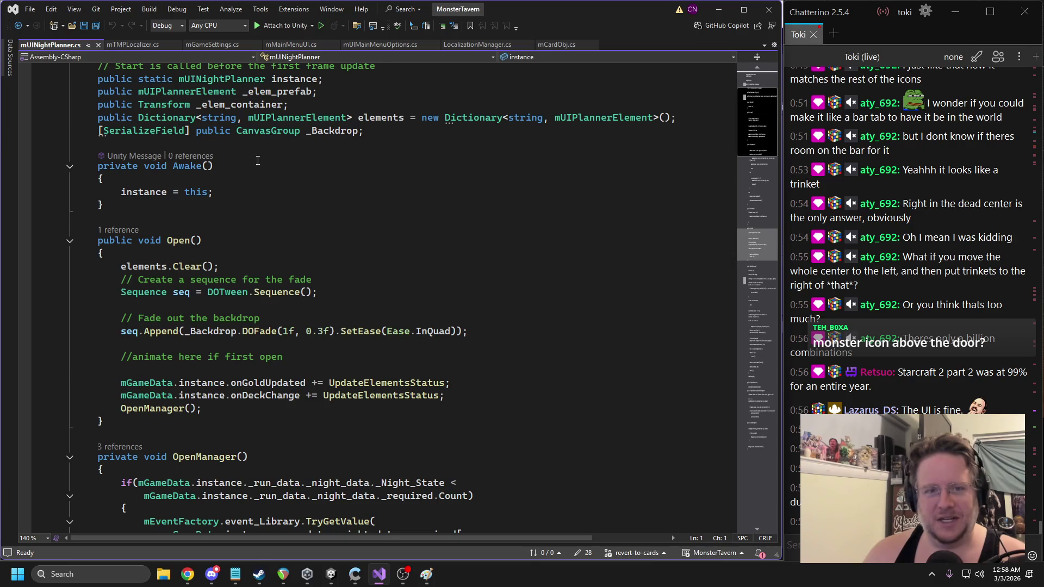
Clear the Hierarchy search and collapse the Content, Trinket_Container and Health_Container groups
{"action": "left_click", "coordinate": [330, 573]}
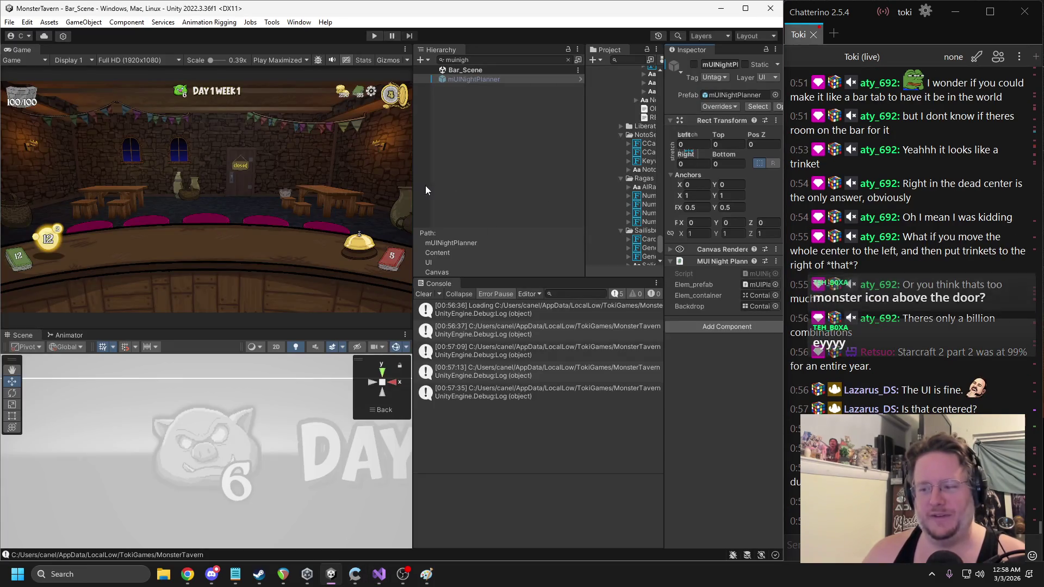
{"action": "left_click", "coordinate": [568, 60]}
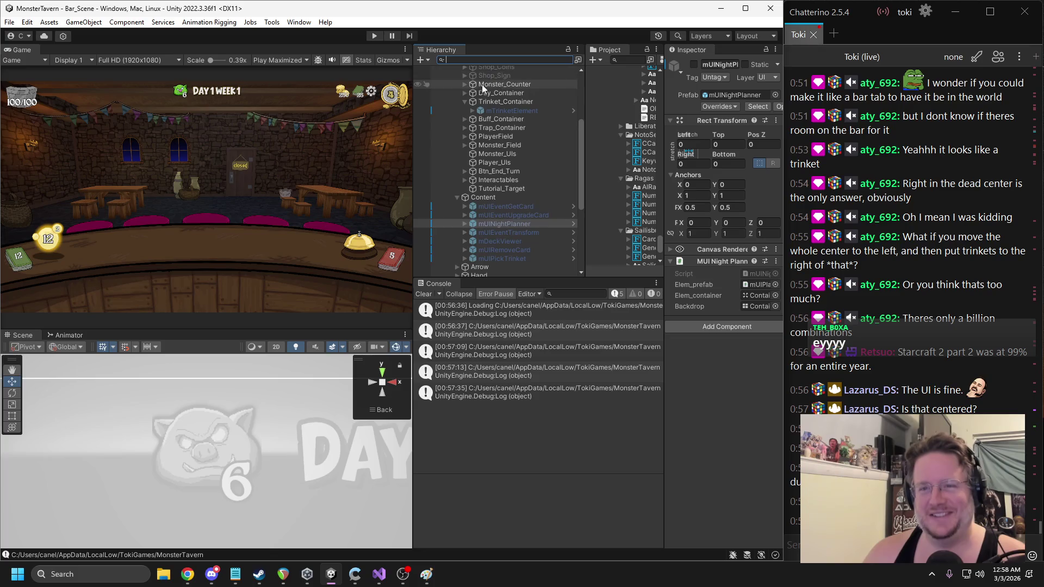
{"action": "left_click", "coordinate": [457, 197]}
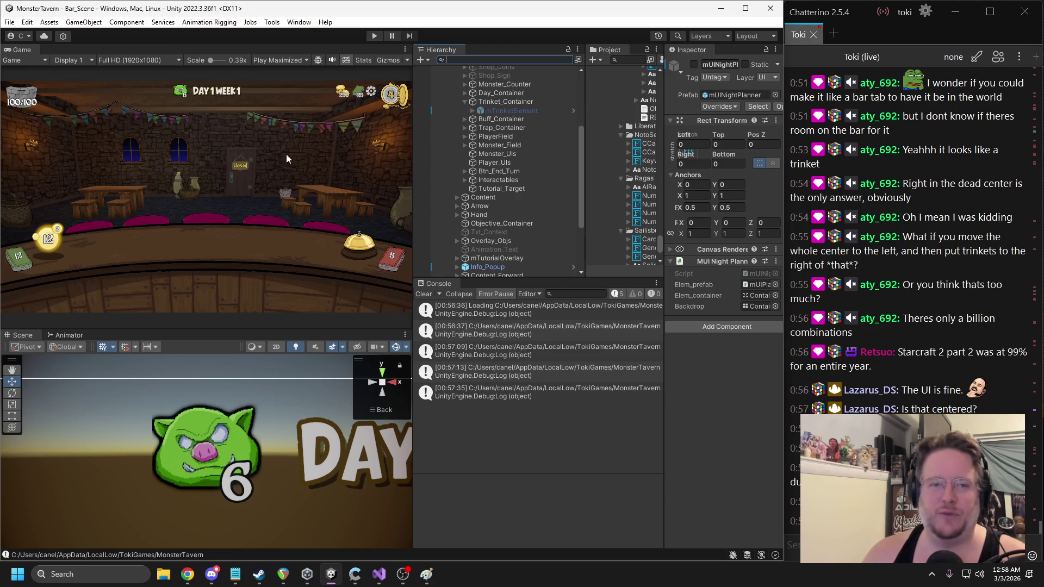
{"action": "scroll", "coordinate": [484, 132], "scroll_direction": "up", "scroll_amount": 3}
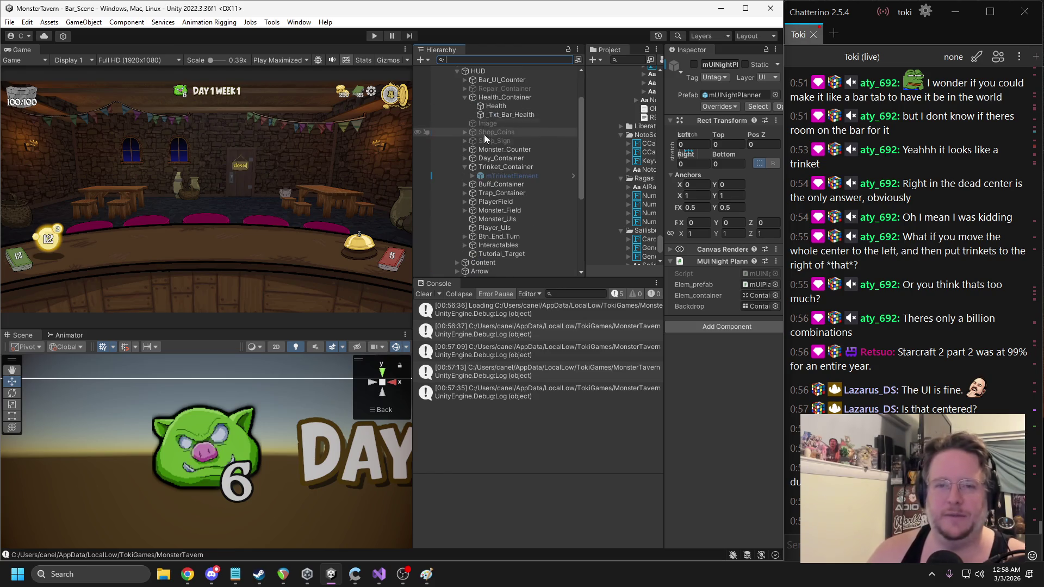
{"action": "left_click", "coordinate": [463, 166]}
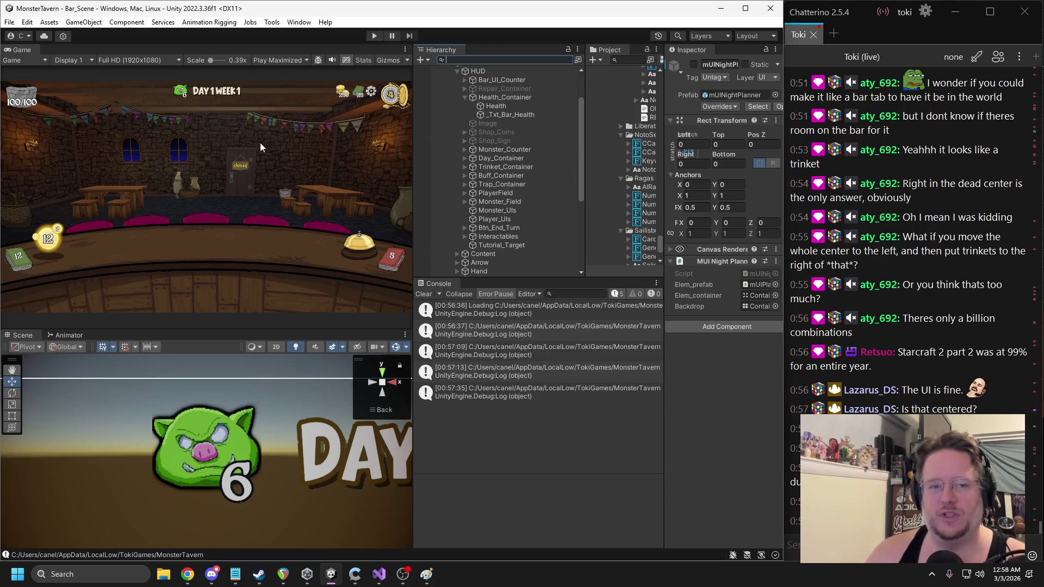
{"action": "left_click", "coordinate": [464, 98]}
{"action": "scroll", "coordinate": [467, 102], "scroll_direction": "up", "scroll_amount": 3}
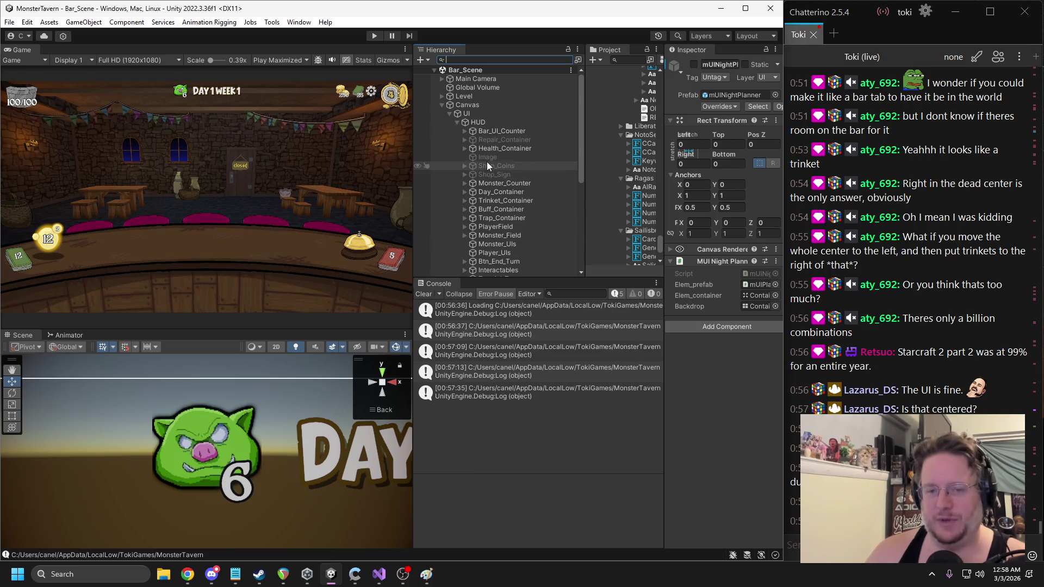
Select the UI object and open the options menu of its MUI Manager component
{"action": "left_click", "coordinate": [475, 113]}
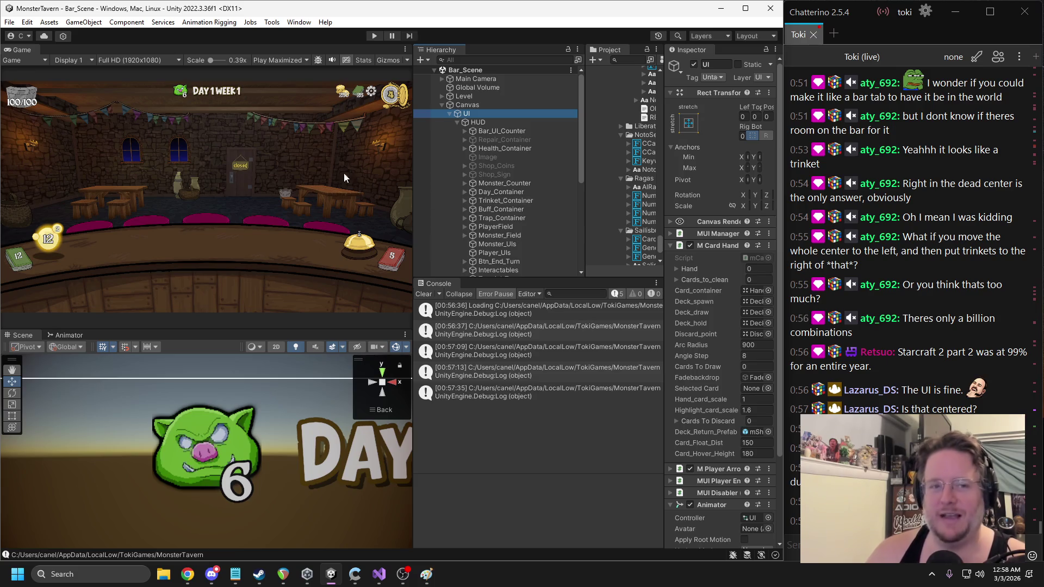
{"action": "left_click", "coordinate": [242, 167]}
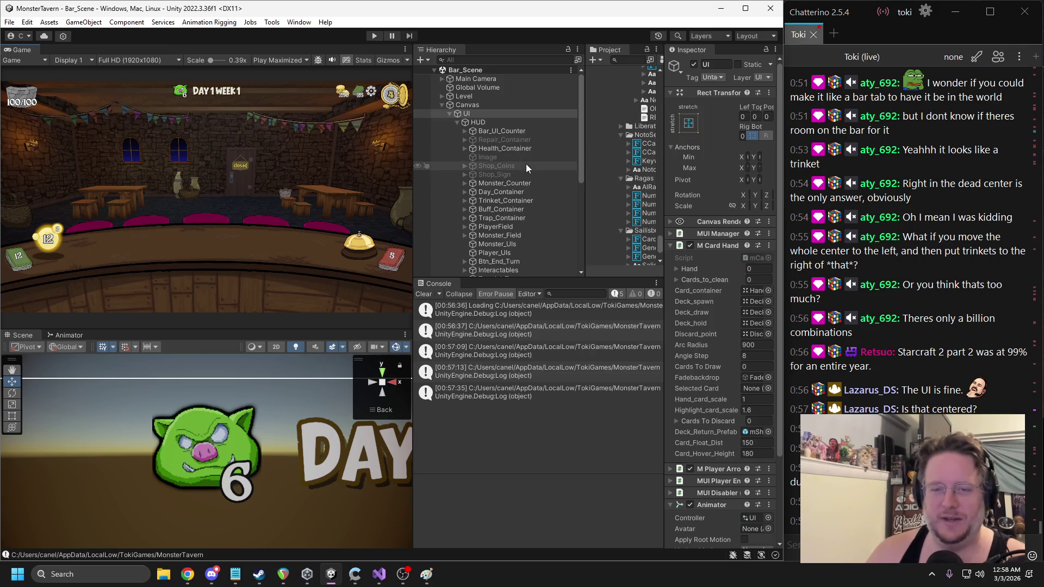
{"action": "left_click", "coordinate": [520, 183]}
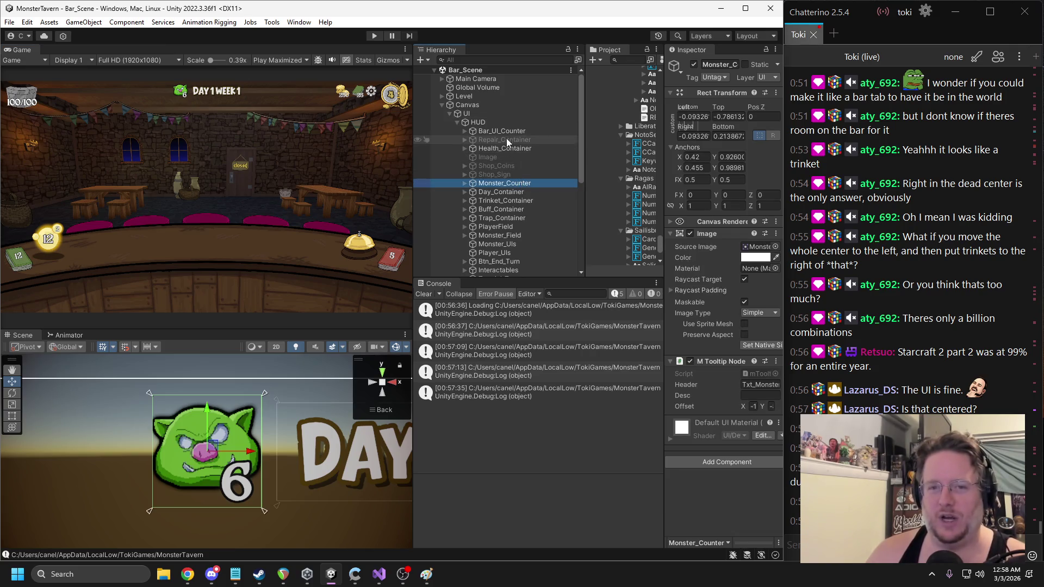
{"action": "left_click", "coordinate": [491, 123]}
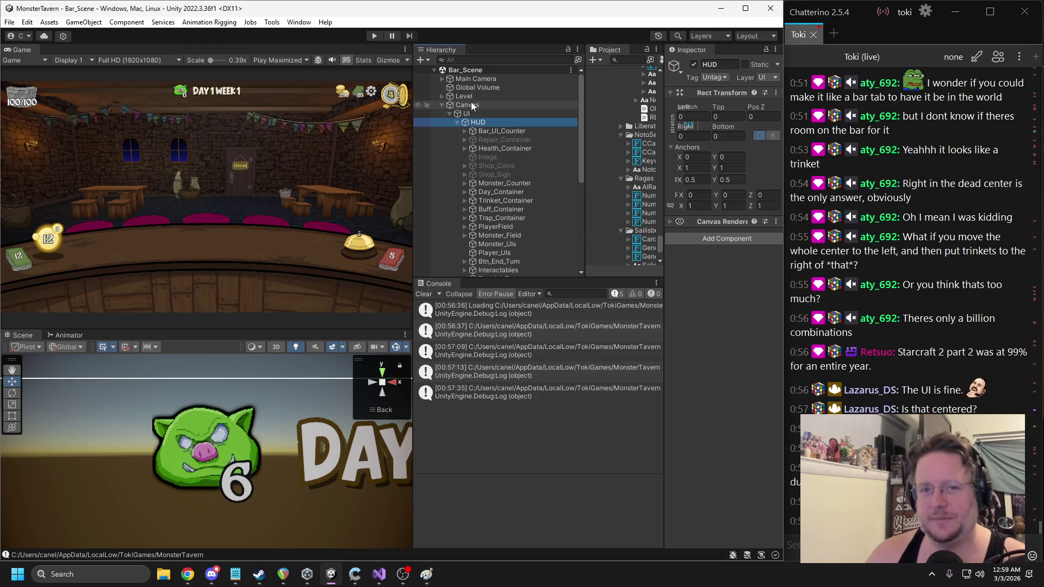
{"action": "left_click", "coordinate": [469, 113]}
{"action": "left_click", "coordinate": [715, 237]}
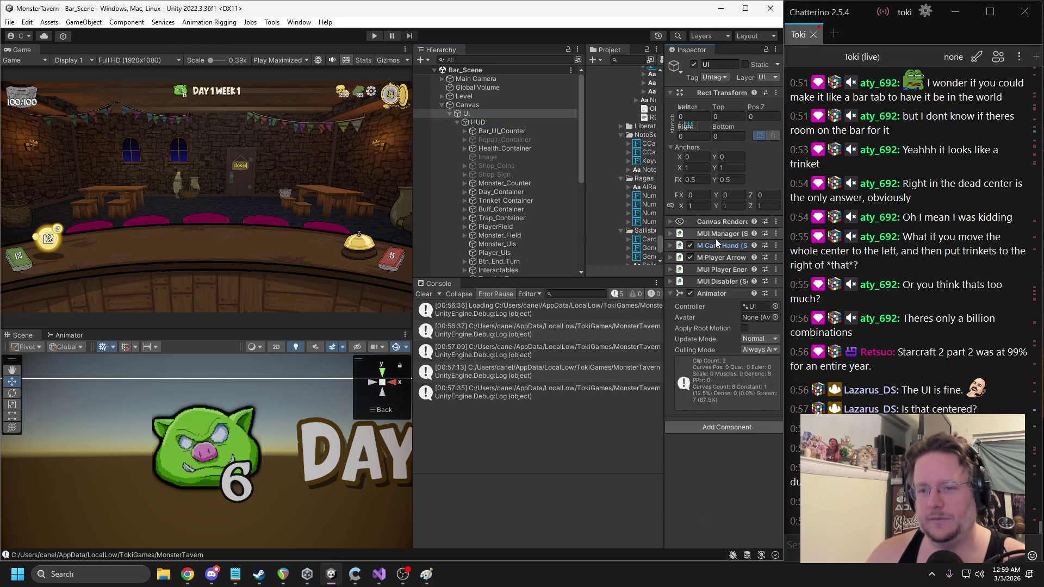
{"action": "right_click", "coordinate": [715, 235]}
Open mUIManager.cs, search it for 'deck', and move to the FocusBar/UnfocusBar code
{"action": "left_click", "coordinate": [750, 364]}
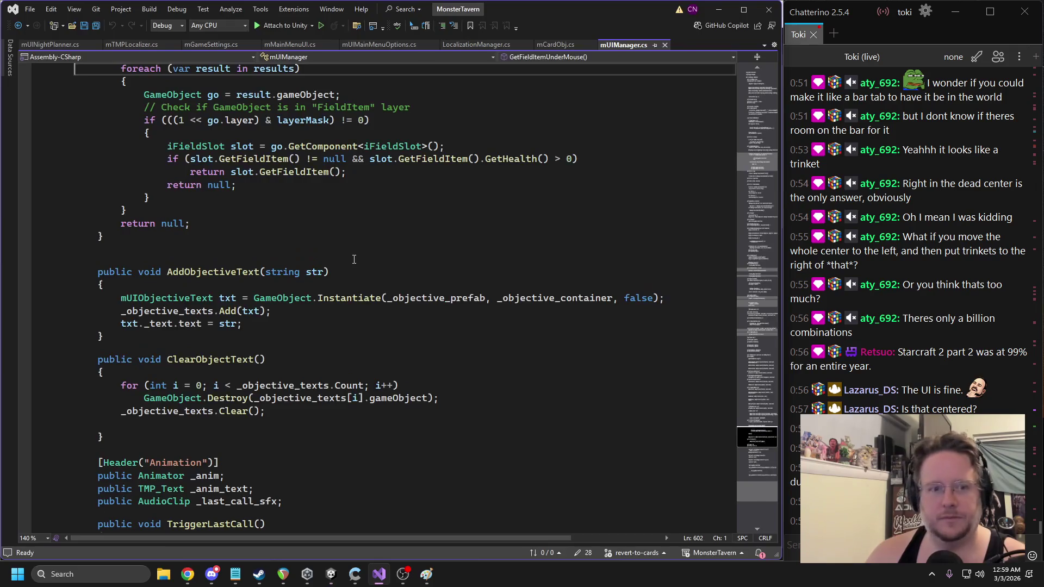
{"action": "key", "text": "ctrl+f"}
{"action": "type", "text": "deck"}
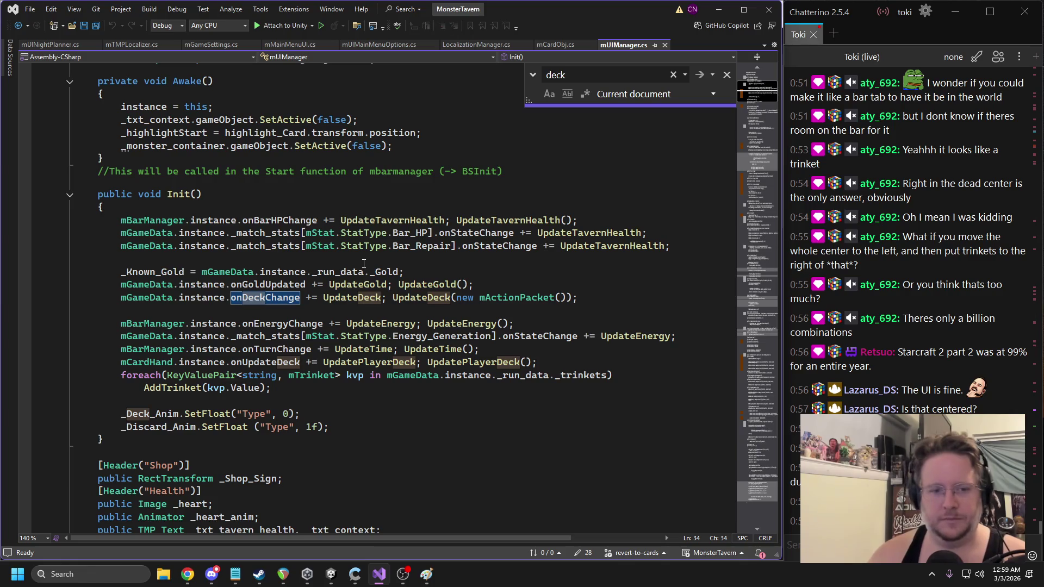
{"action": "scroll", "coordinate": [184, 400], "scroll_direction": "down", "scroll_amount": 4}
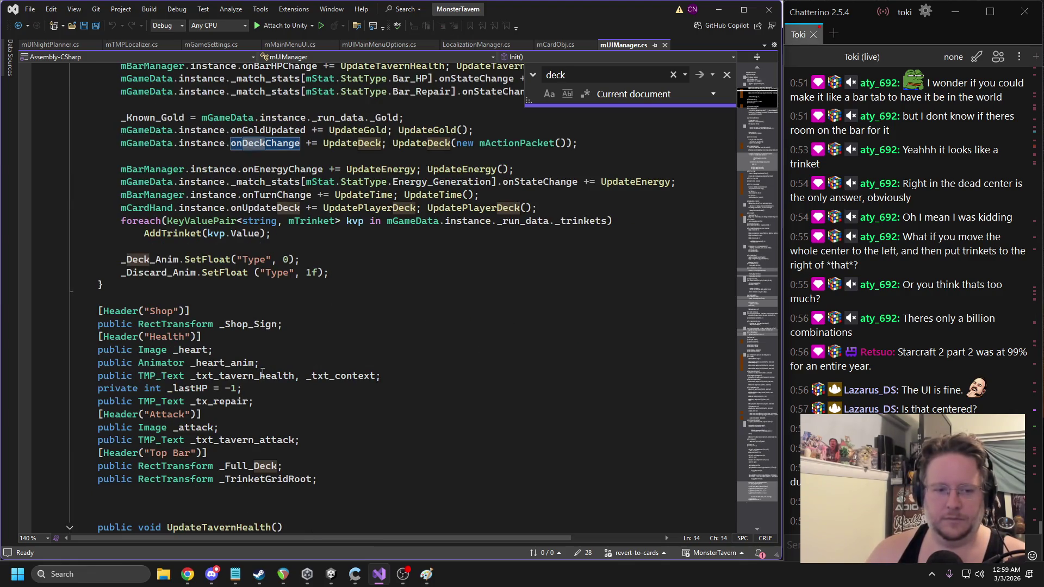
{"action": "scroll", "coordinate": [384, 324], "scroll_direction": "down", "scroll_amount": 13}
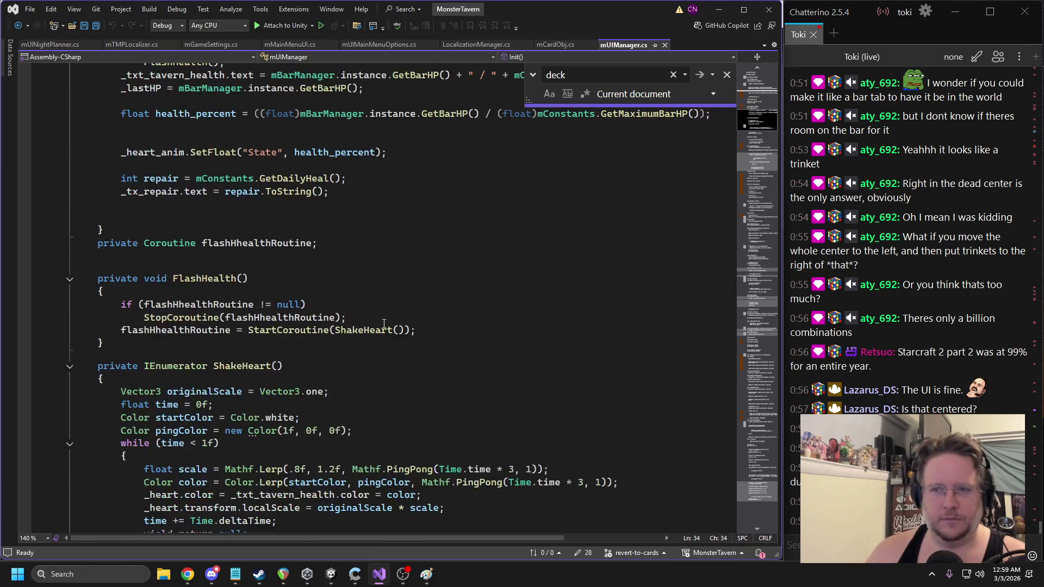
{"action": "scroll", "coordinate": [384, 324], "scroll_direction": "down", "scroll_amount": 12}
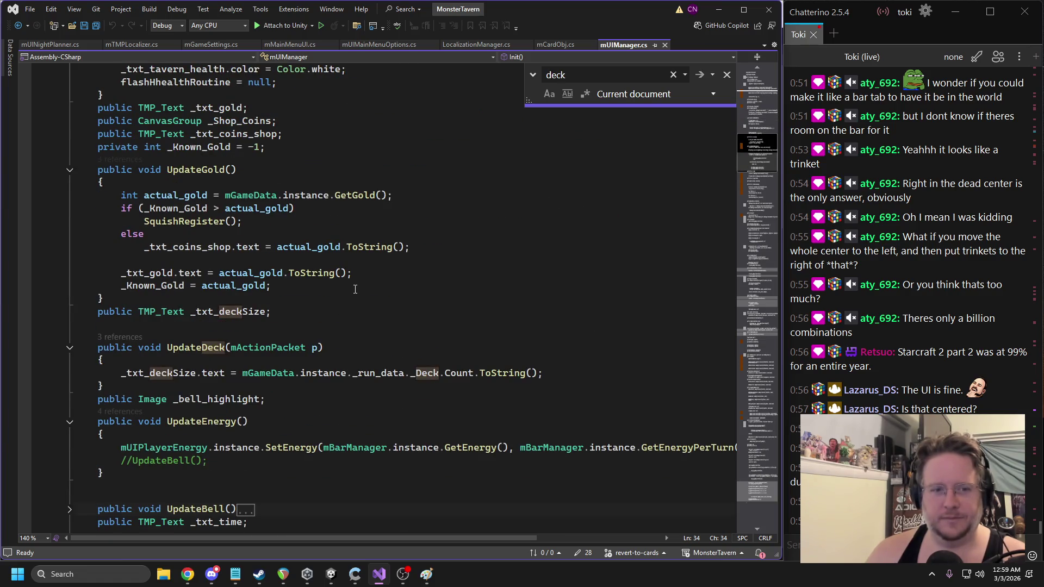
{"action": "left_click", "coordinate": [751, 219]}
{"action": "mouse_move", "coordinate": [751, 219]}
{"action": "left_mouse_down"}
{"action": "mouse_move", "coordinate": [738, 320]}
{"action": "mouse_move", "coordinate": [744, 414]}
{"action": "mouse_move", "coordinate": [744, 87]}
{"action": "left_mouse_up"}
Widen the Inspector and scroll to MUI Manager's Monster fields, with Monster_container set to Monster_Counter
{"action": "left_click", "coordinate": [331, 574]}
{"action": "left_click_drag", "start_coordinate": [661, 226], "coordinate": [549, 220]}
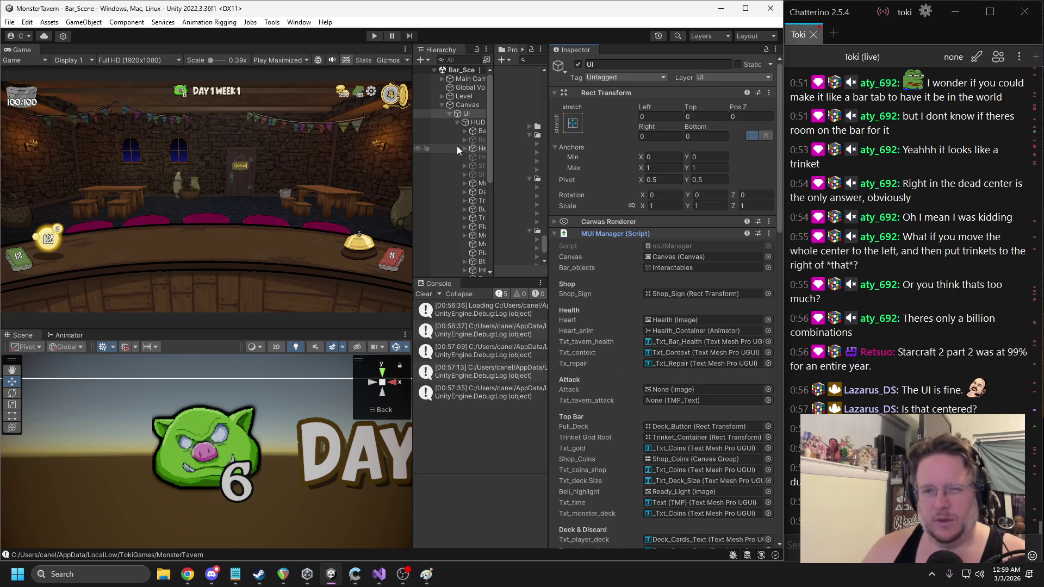
{"action": "mouse_move", "coordinate": [413, 220]}
{"action": "left_mouse_down"}
{"action": "mouse_move", "coordinate": [334, 219]}
{"action": "mouse_move", "coordinate": [343, 219]}
{"action": "left_mouse_up"}
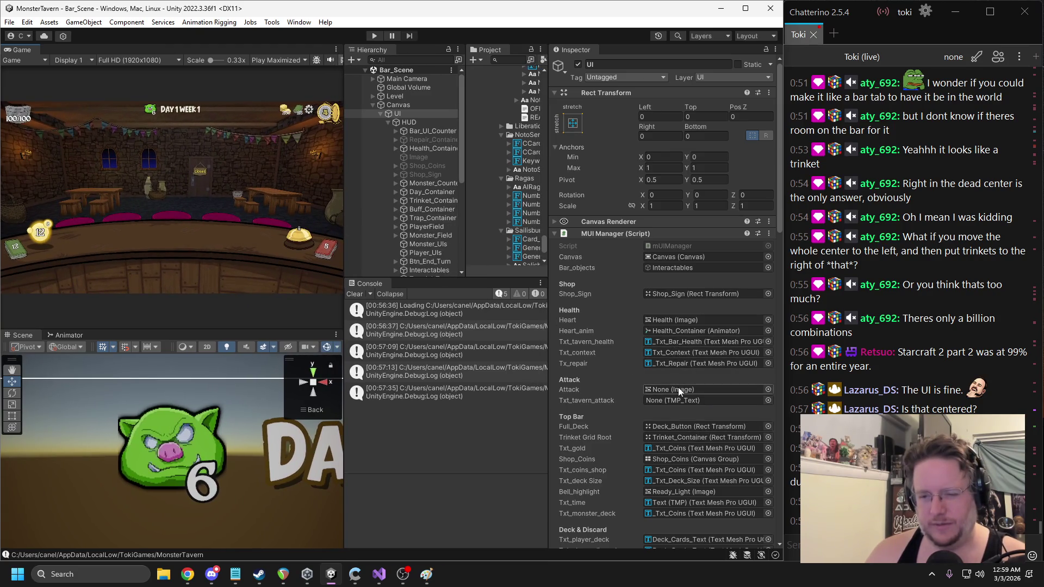
{"action": "scroll", "coordinate": [680, 401], "scroll_direction": "down", "scroll_amount": 1}
{"action": "scroll", "coordinate": [680, 401], "scroll_direction": "down", "scroll_amount": 1}
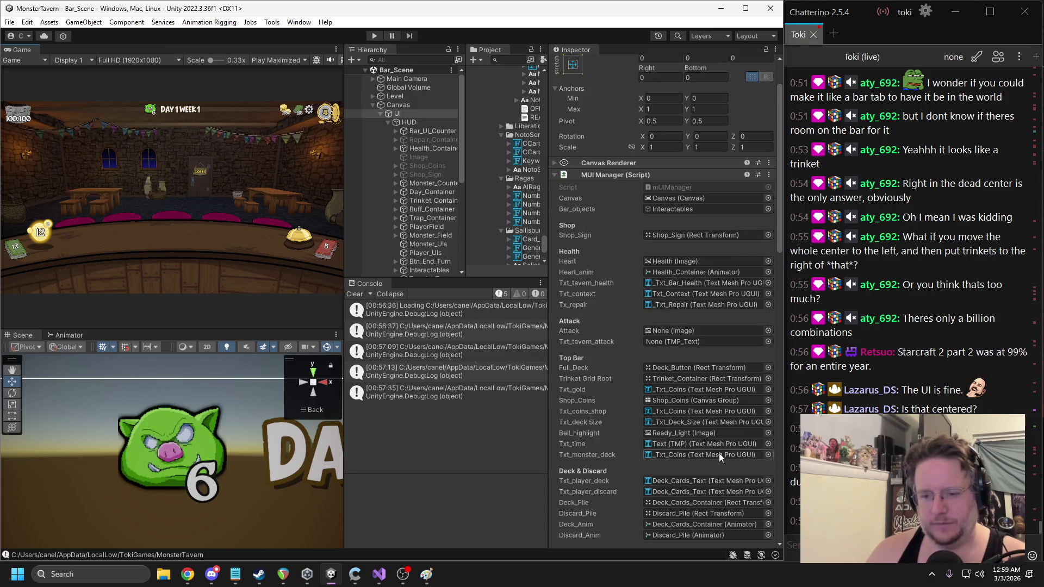
{"action": "scroll", "coordinate": [706, 424], "scroll_direction": "down", "scroll_amount": 2}
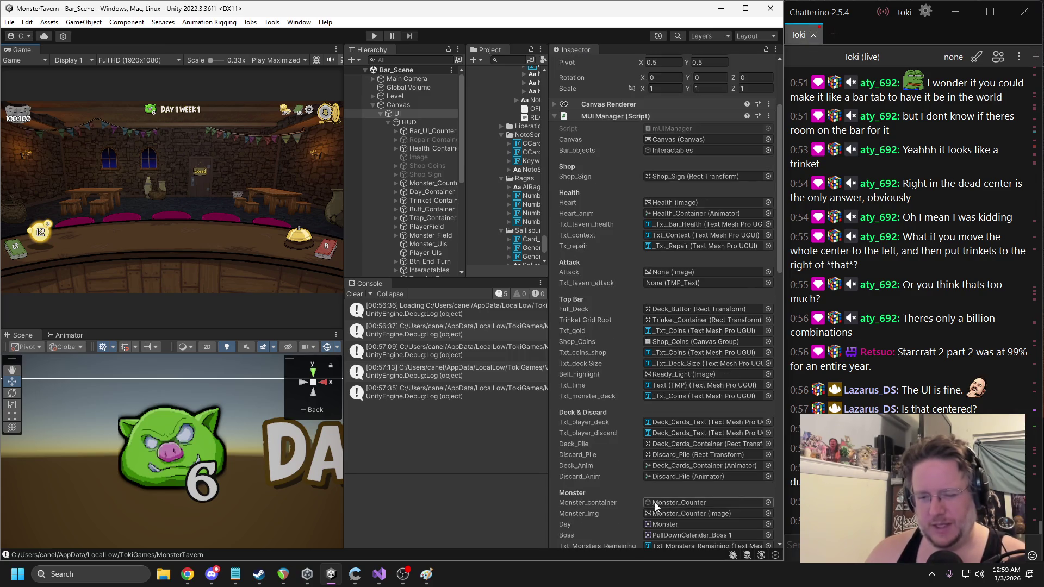
Back in mUIManager.cs, select the old search term and reopen the find box
{"action": "left_click", "coordinate": [378, 574]}
{"action": "double_click", "coordinate": [413, 338]}
{"action": "key", "text": "ctrl+f"}
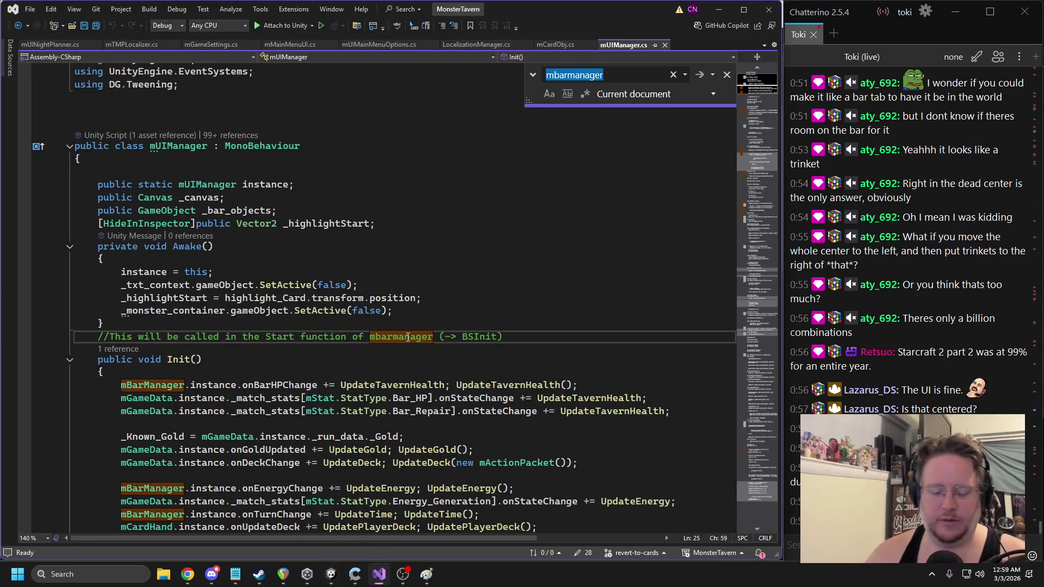
Comment out both _monster_container SetActive lines in FocusBar and UnfocusBar, and save mUIManager.cs
{"action": "type", "text": "monster_contain"}
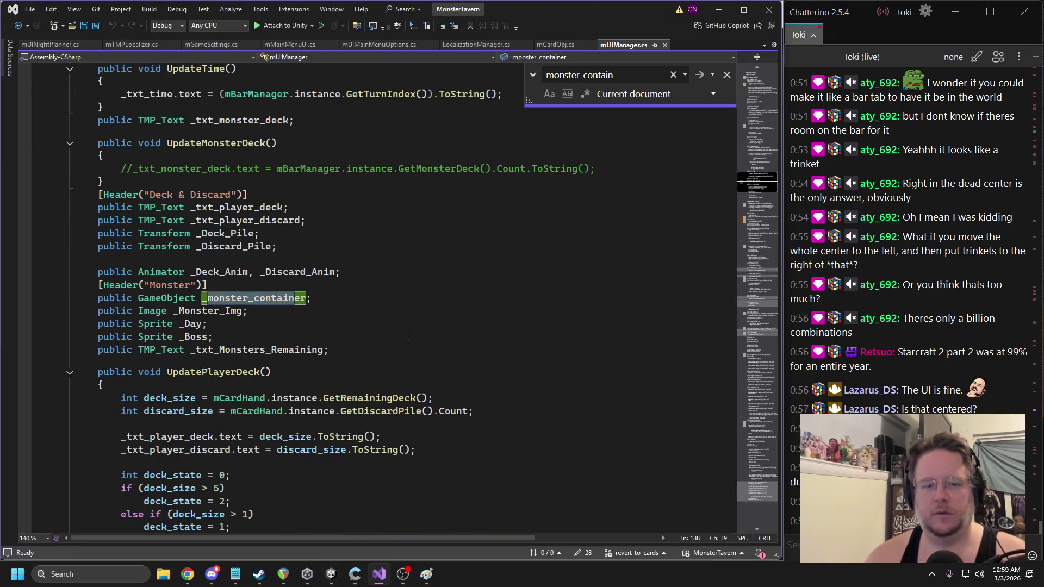
{"action": "double_click", "coordinate": [256, 298]}
{"action": "key", "text": "ctrl+f"}
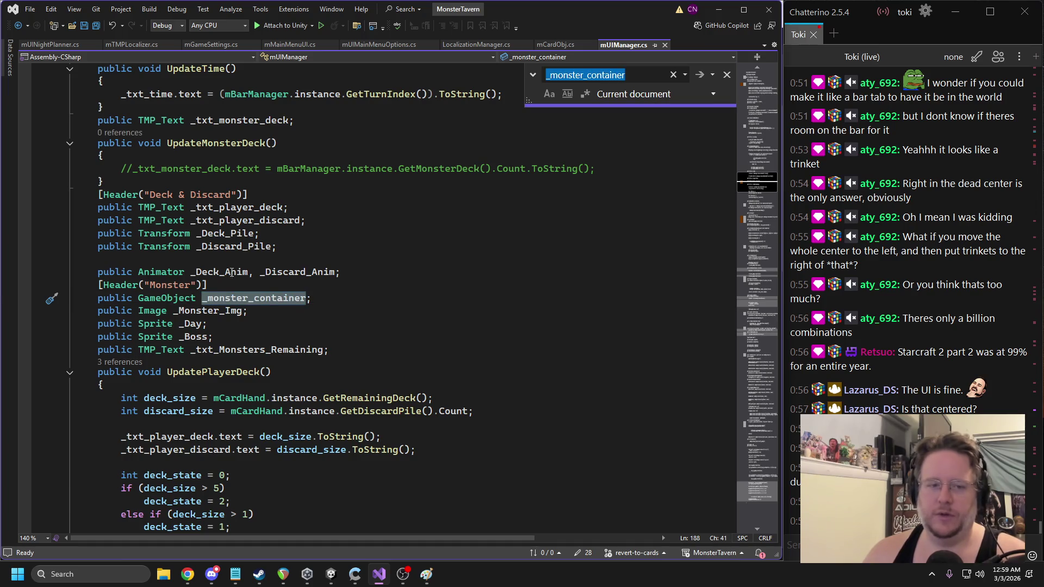
{"action": "key", "text": "Return"}
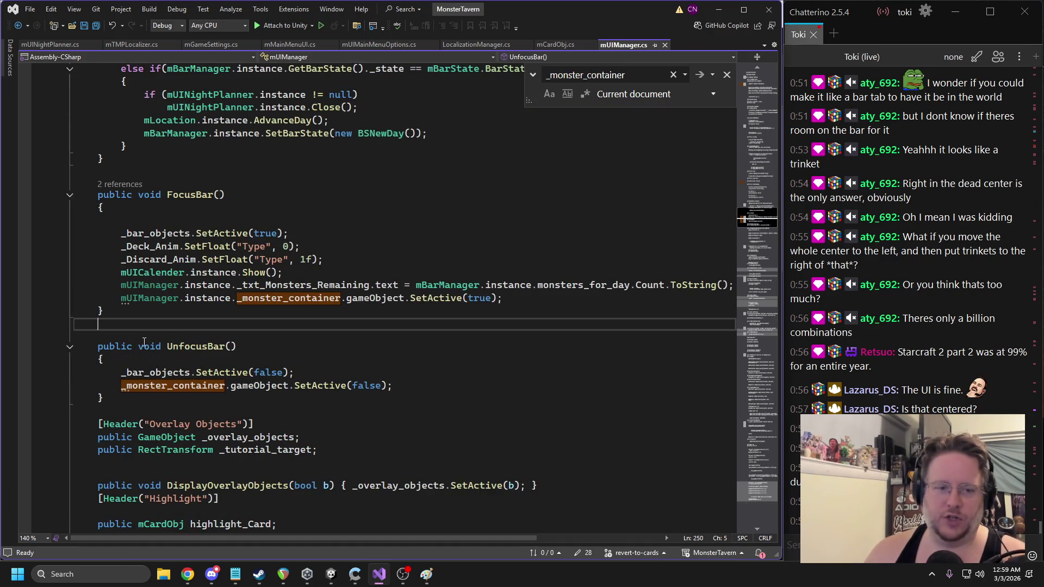
{"action": "left_click", "coordinate": [121, 386]}
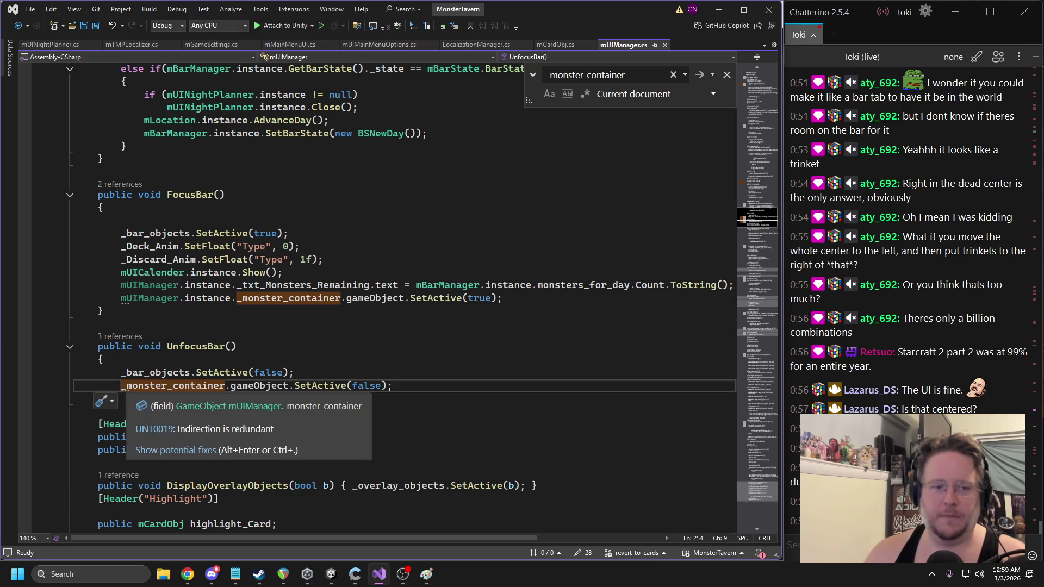
{"action": "type", "text": "//"}
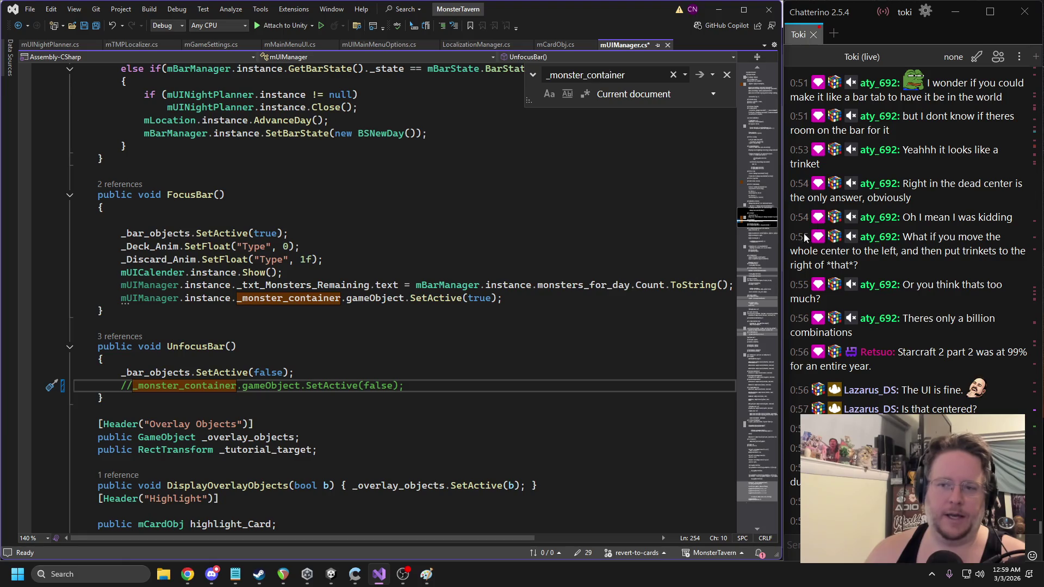
{"action": "left_click", "coordinate": [750, 185]}
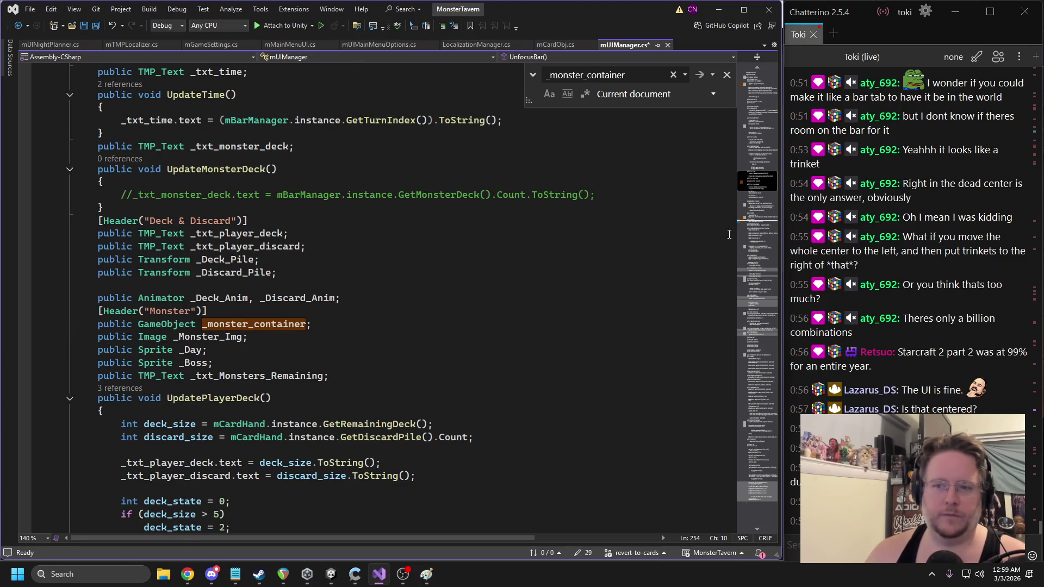
{"action": "left_click", "coordinate": [760, 222]}
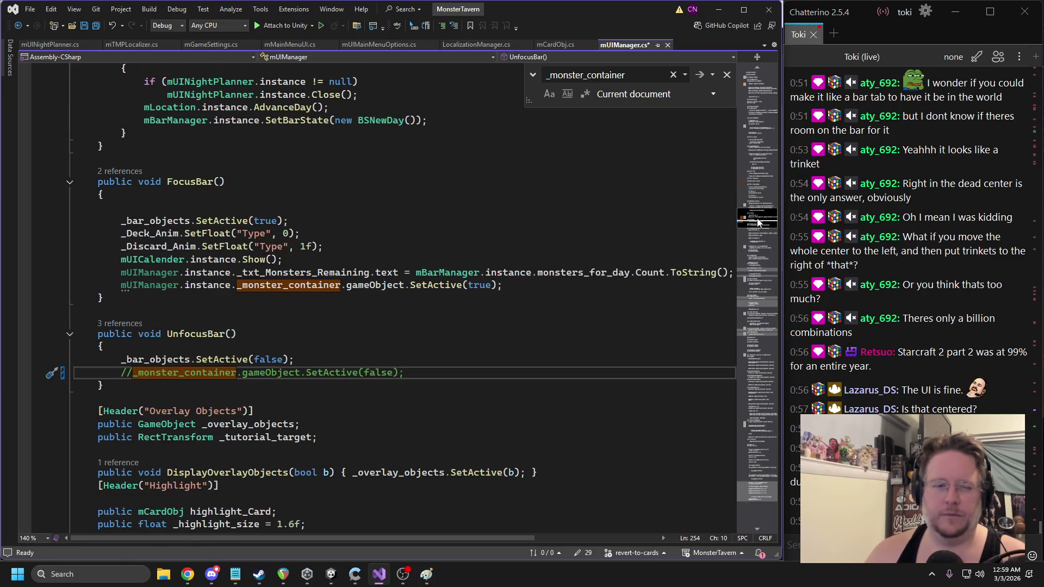
{"action": "left_click", "coordinate": [119, 284]}
{"action": "type", "text": "//"}
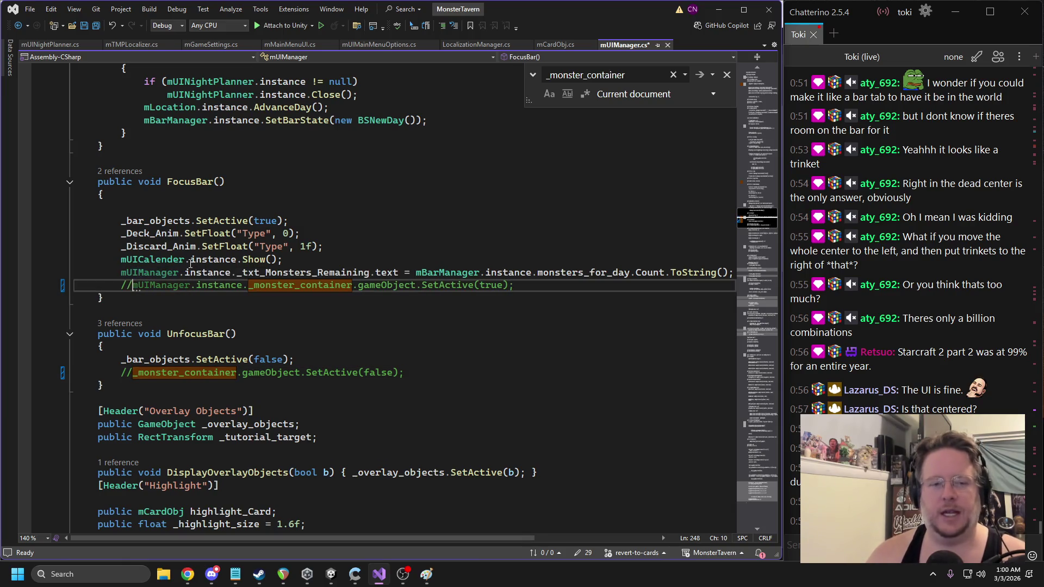
{"action": "key", "text": "ctrl+s"}
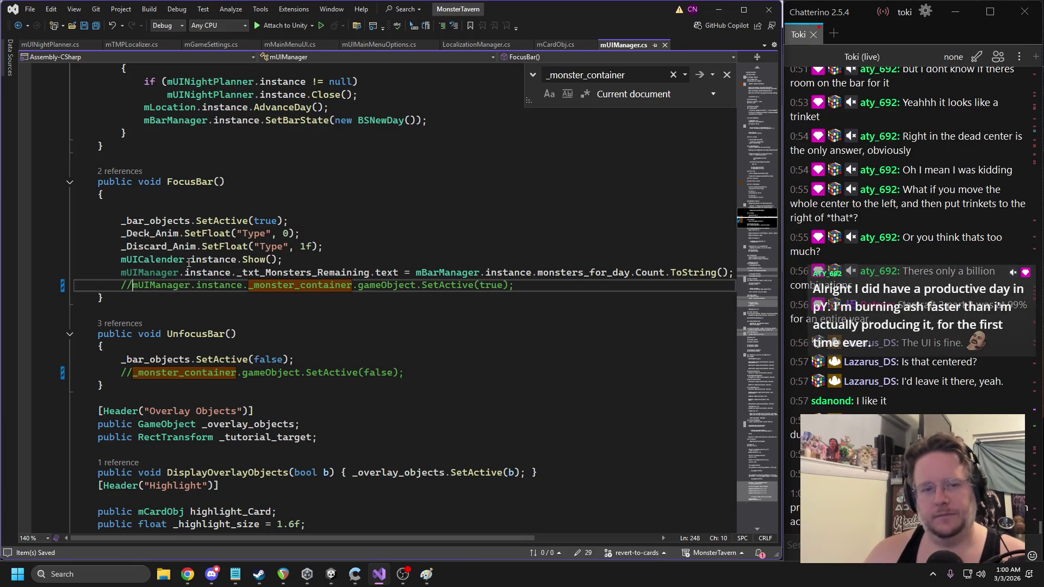
Delete FocusBar's _txt_Monsters_Remaining text line, then go to mUINightPlanner.cs
{"action": "triple_click", "coordinate": [220, 272]}
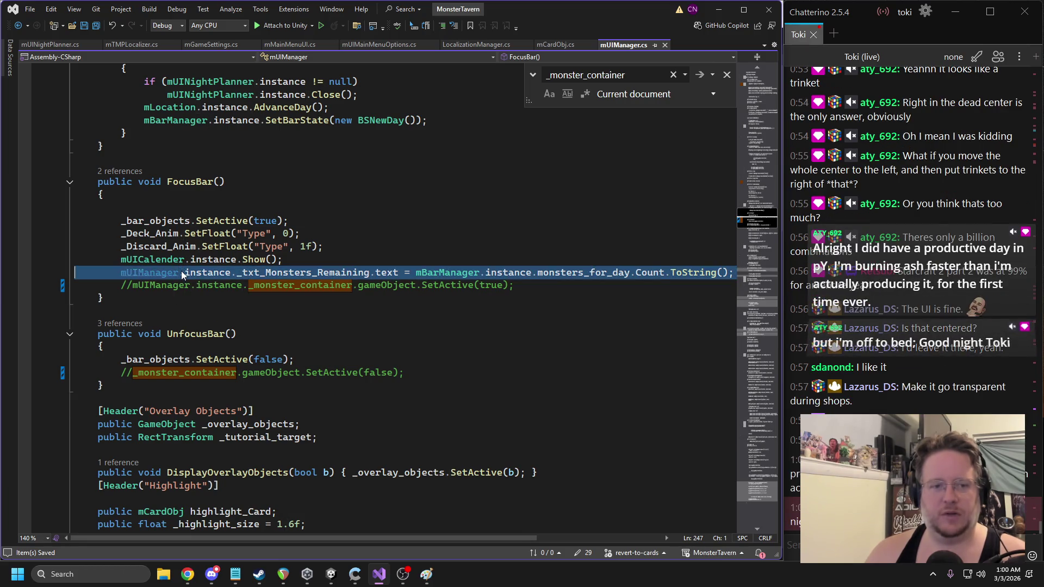
{"action": "key", "text": "Delete"}
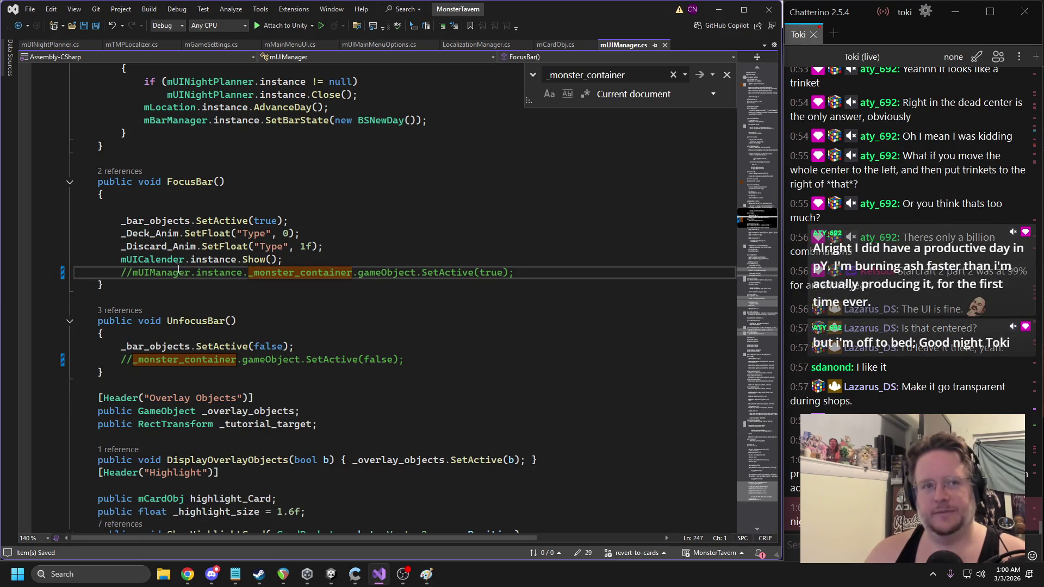
{"action": "left_click", "coordinate": [58, 43]}
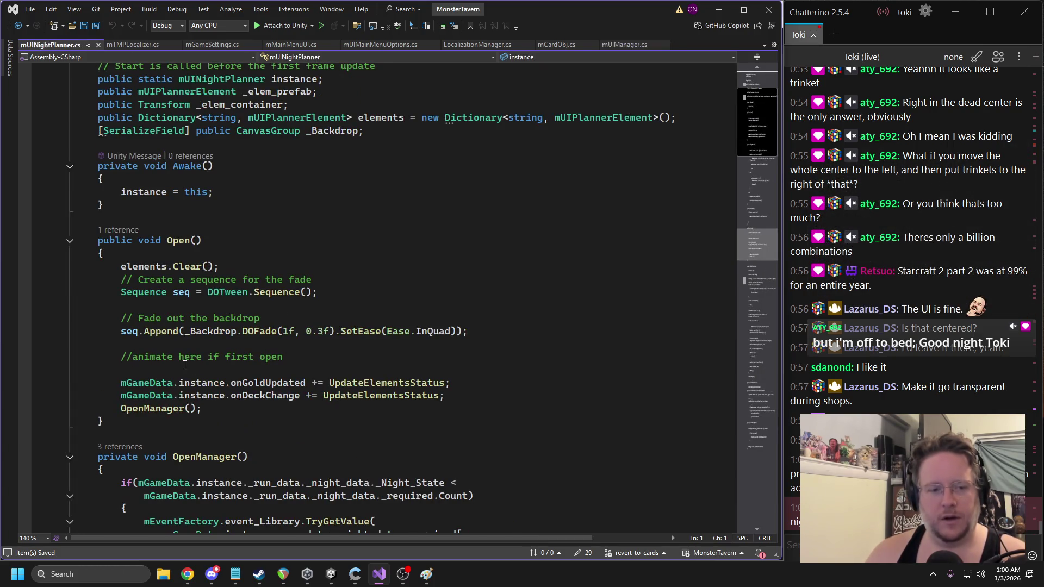
Find all references to _Monster_Img in mUIManager.cs, inspect its use in mBossDay.cs, then return to Unity
{"action": "left_click", "coordinate": [18, 26]}
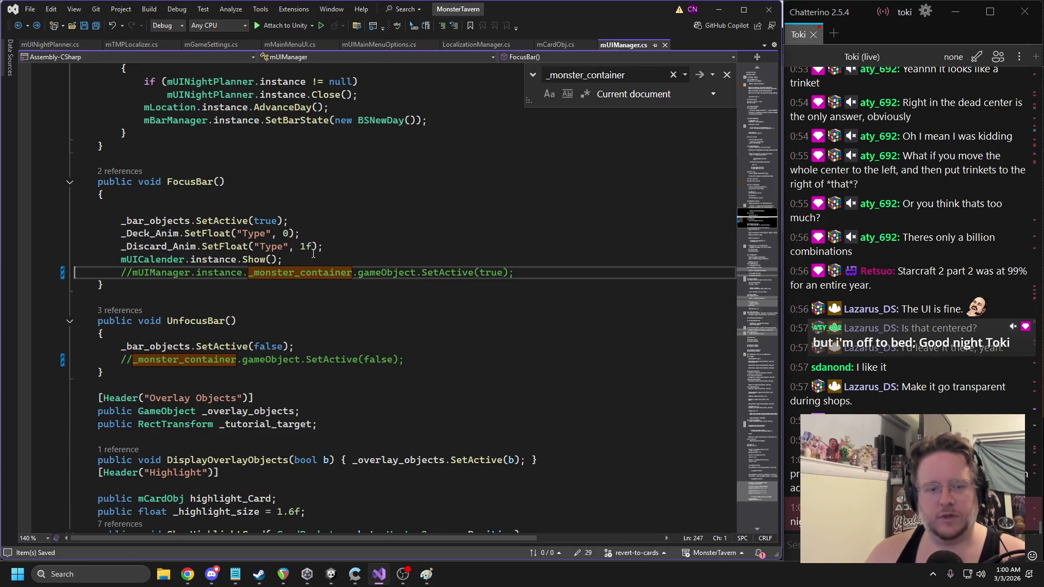
{"action": "left_click", "coordinate": [756, 184]}
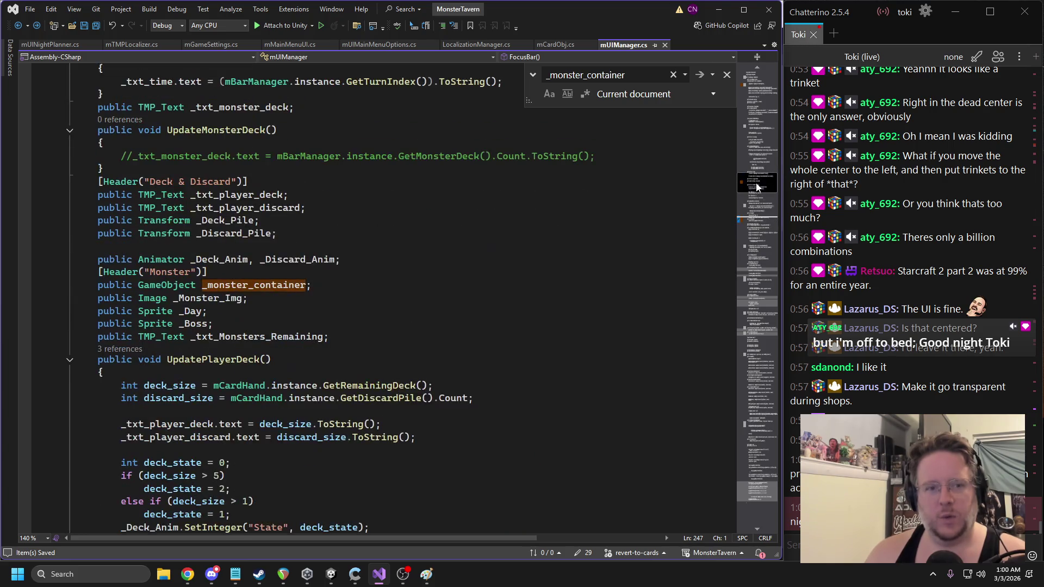
{"action": "left_click", "coordinate": [204, 297]}
{"action": "right_click", "coordinate": [205, 297]}
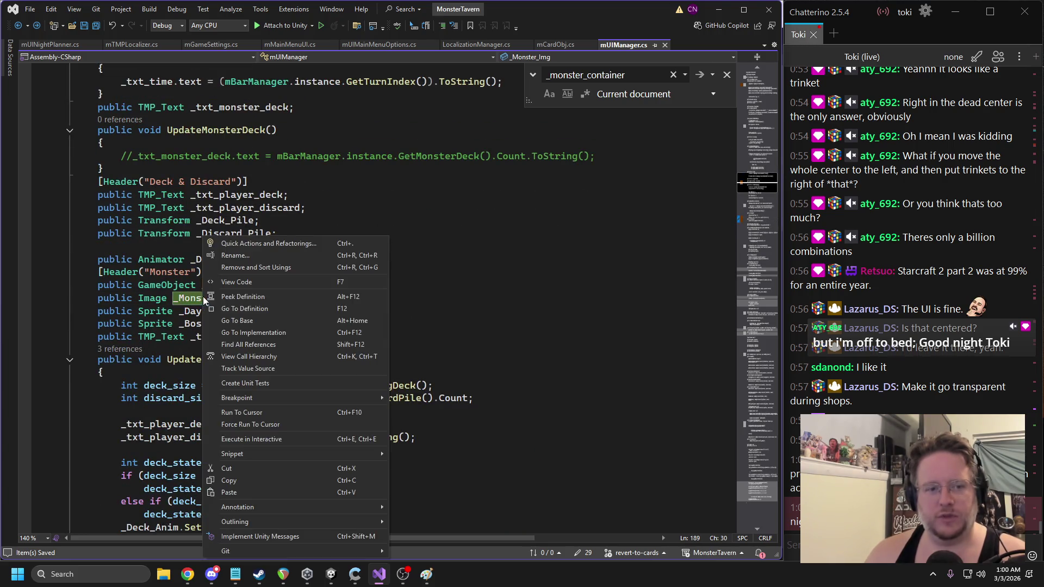
{"action": "left_click", "coordinate": [277, 346]}
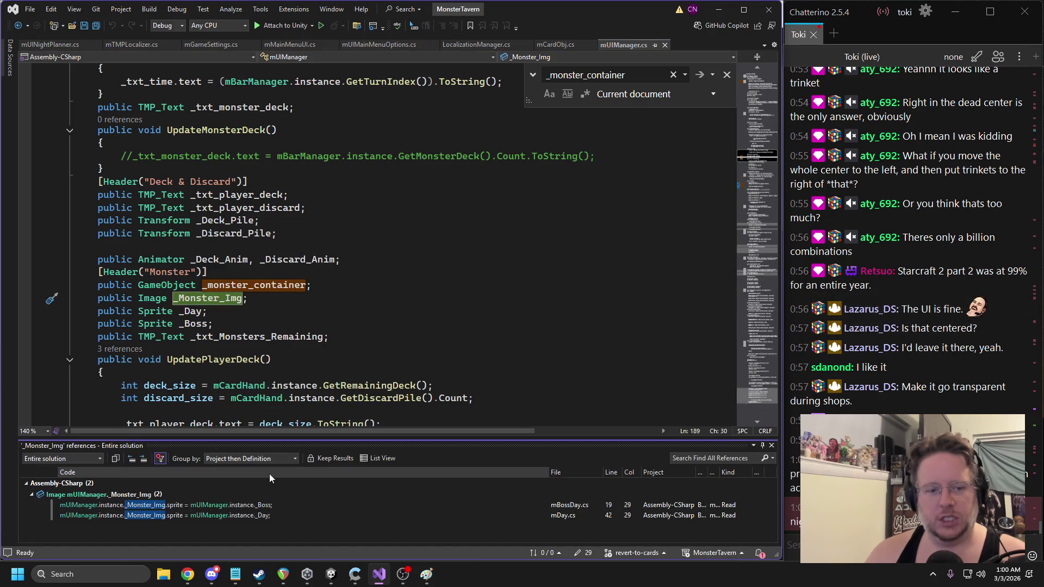
{"action": "double_click", "coordinate": [239, 504]}
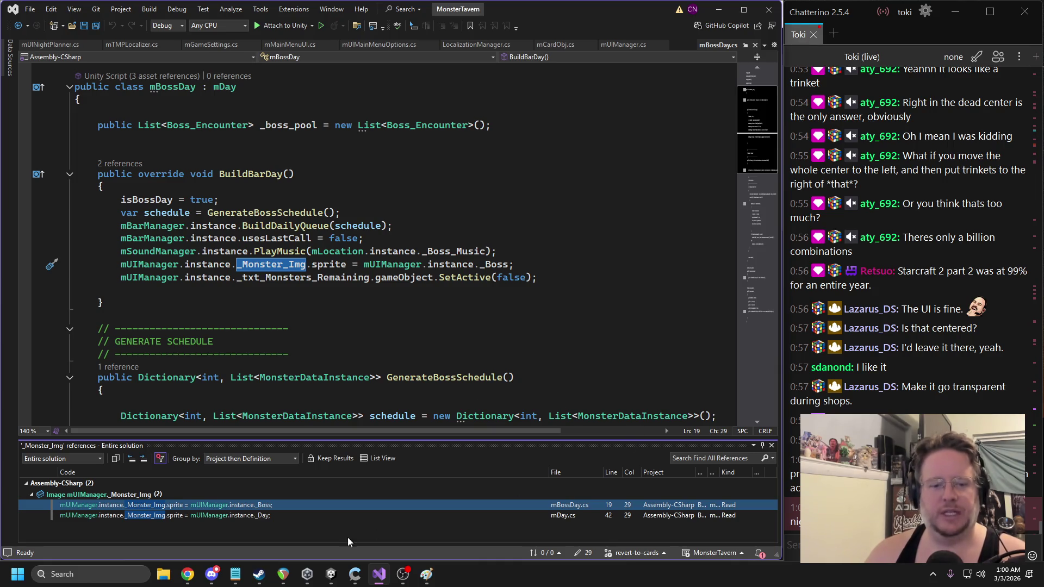
{"action": "left_click", "coordinate": [331, 574]}
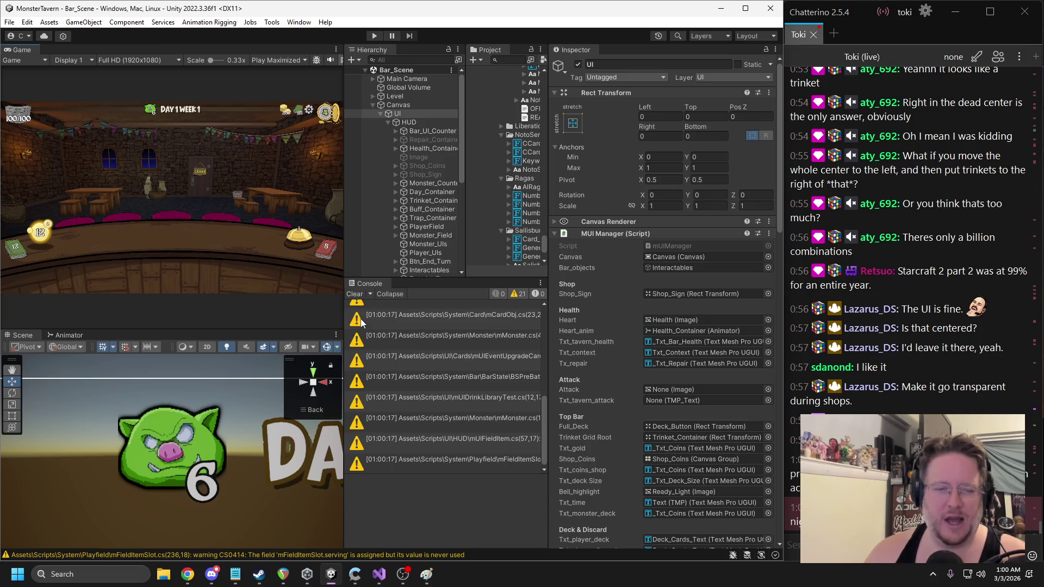
Clear the Console warnings, widen the Hierarchy and Project panels, and start Play mode
{"action": "left_click", "coordinate": [354, 294]}
{"action": "left_click_drag", "start_coordinate": [548, 162], "coordinate": [594, 120]}
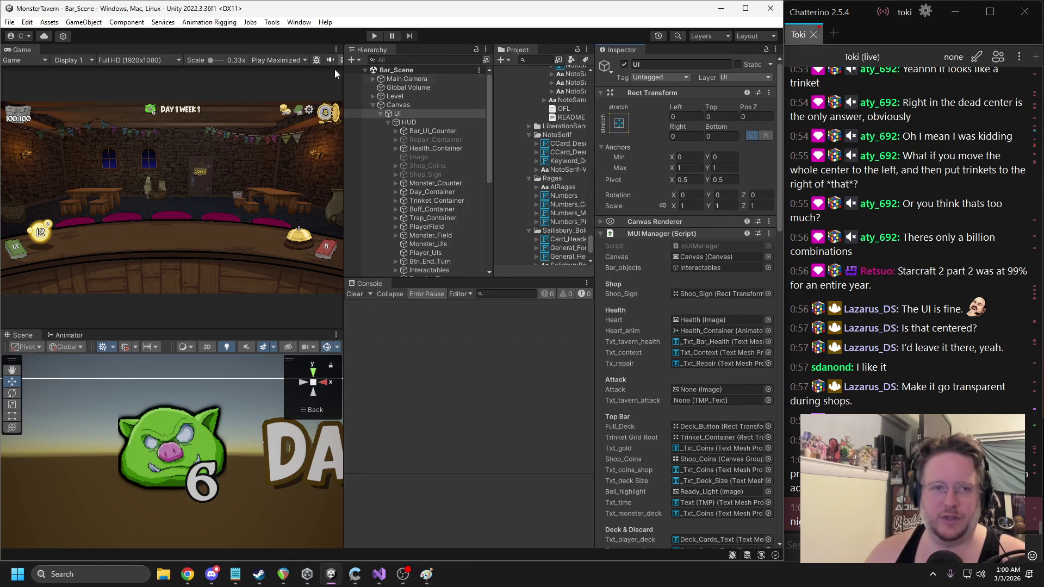
{"action": "left_click_drag", "start_coordinate": [491, 151], "coordinate": [516, 149]}
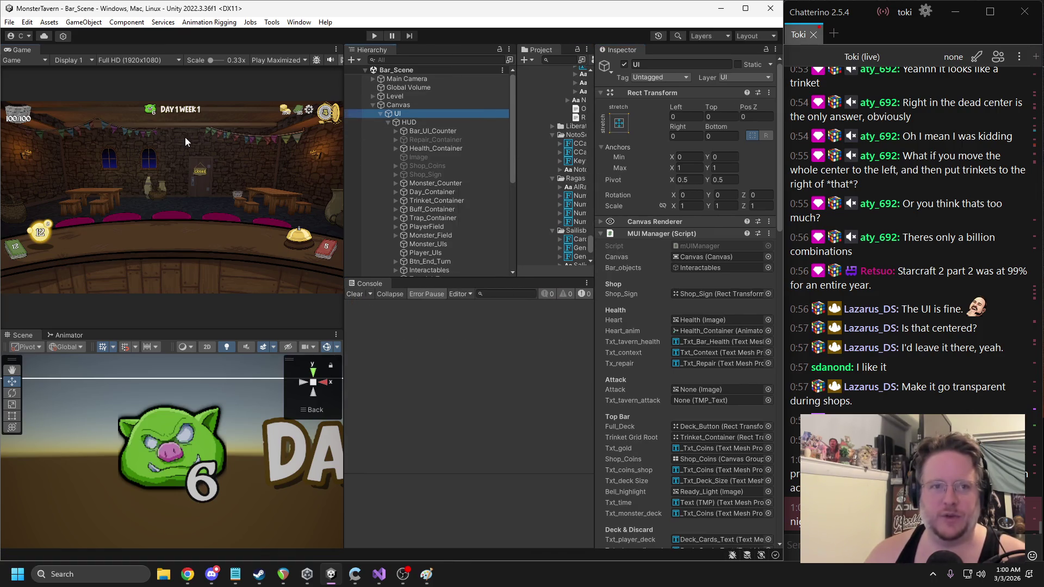
{"action": "left_click", "coordinate": [375, 36]}
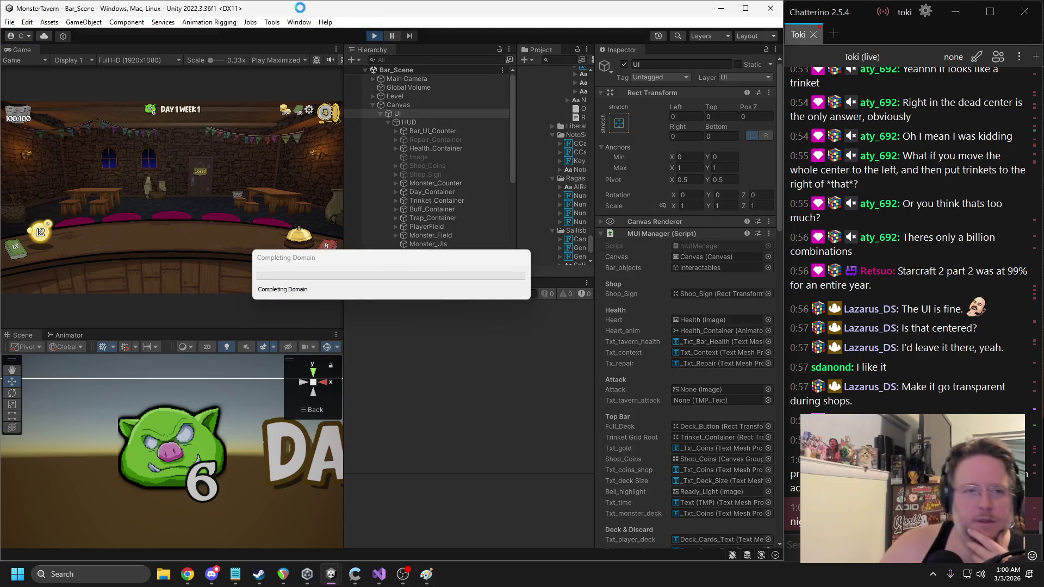
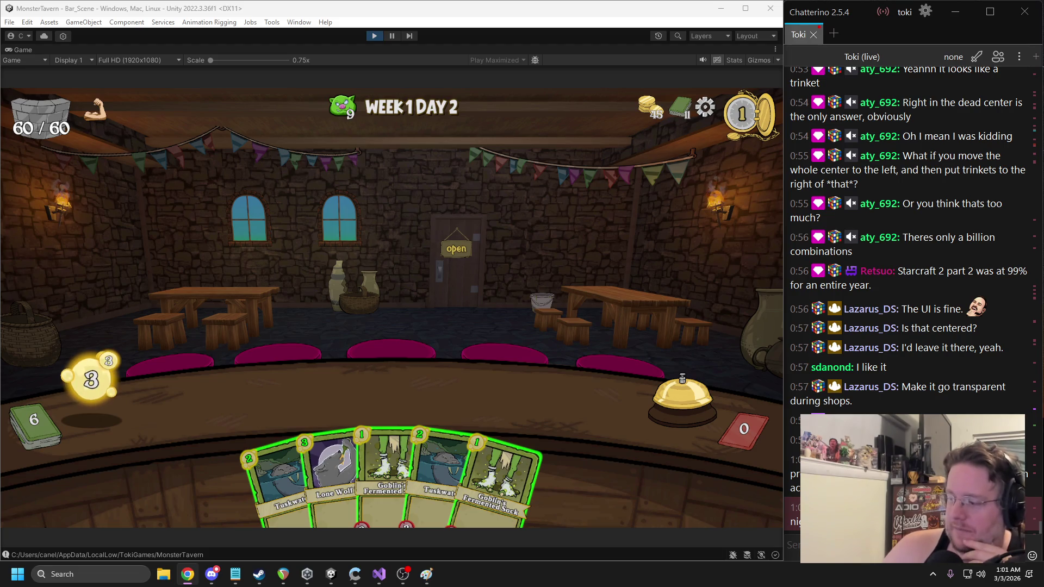
In the running game, skip the card pick, pause, and go back to the Main Menu
{"action": "left_click", "coordinate": [623, 378]}
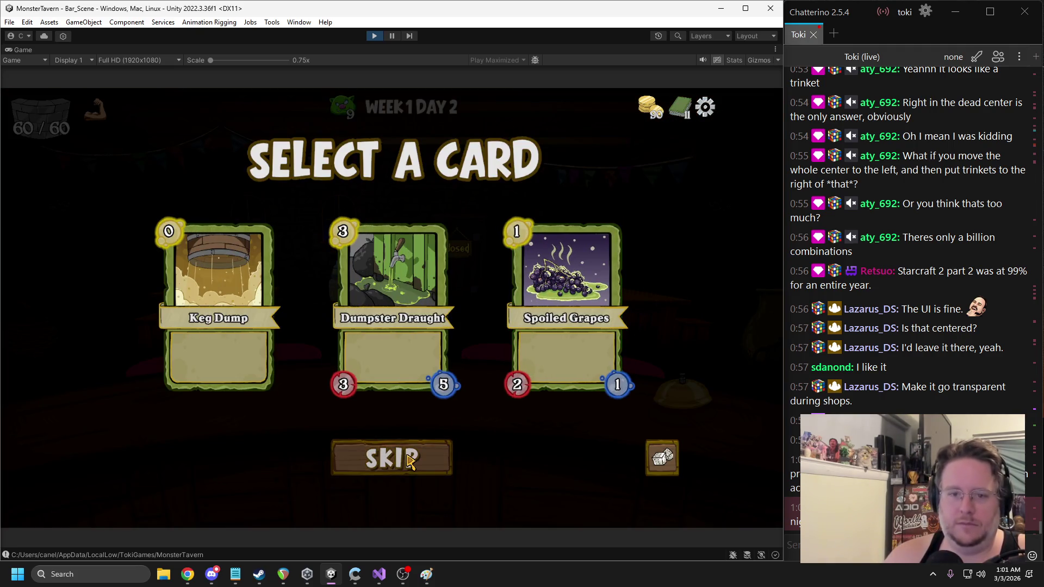
{"action": "left_click", "coordinate": [410, 458]}
{"action": "mouse_move", "coordinate": [425, 121]}
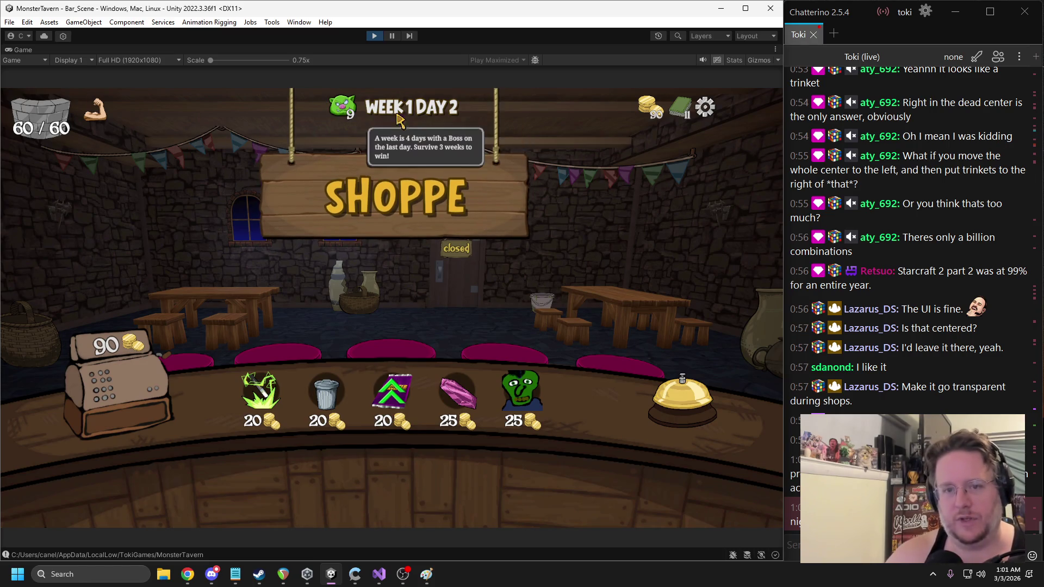
{"action": "mouse_move", "coordinate": [347, 111]}
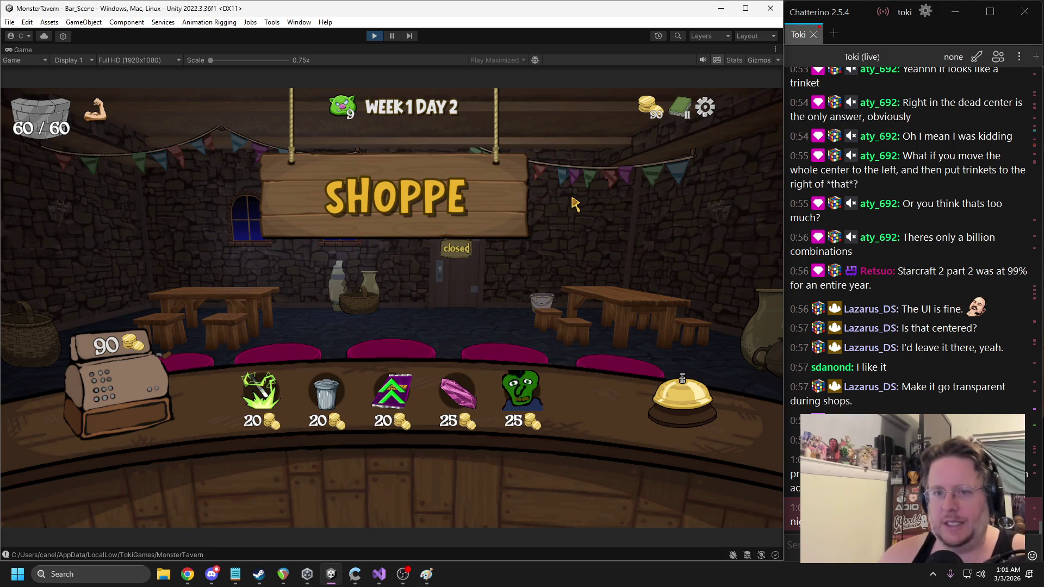
{"action": "key", "text": "Escape"}
{"action": "left_click", "coordinate": [312, 254]}
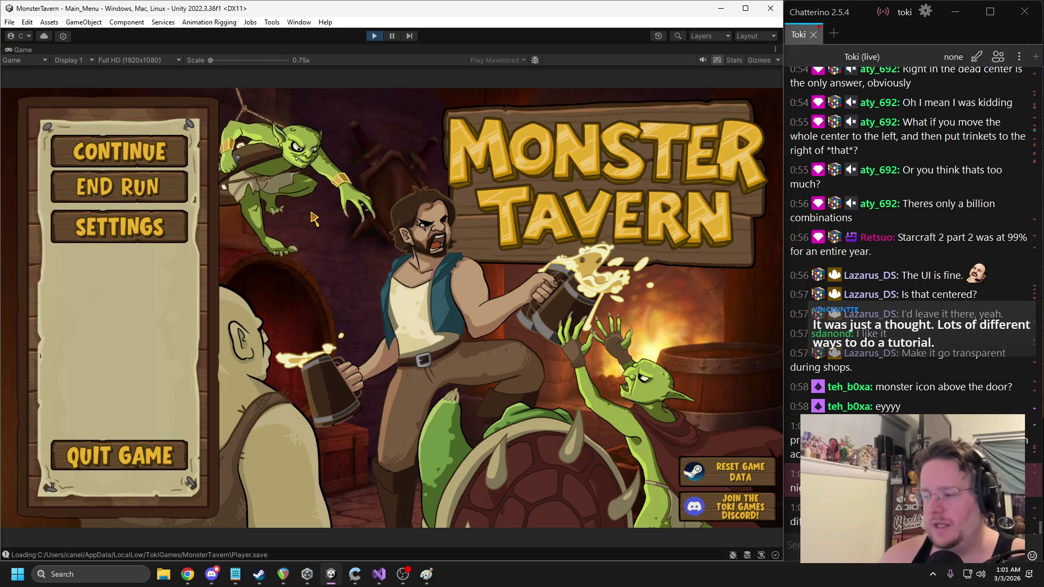
End the current run, confirm, and begin a new run at Forest Edge Tavern
{"action": "left_click", "coordinate": [121, 189]}
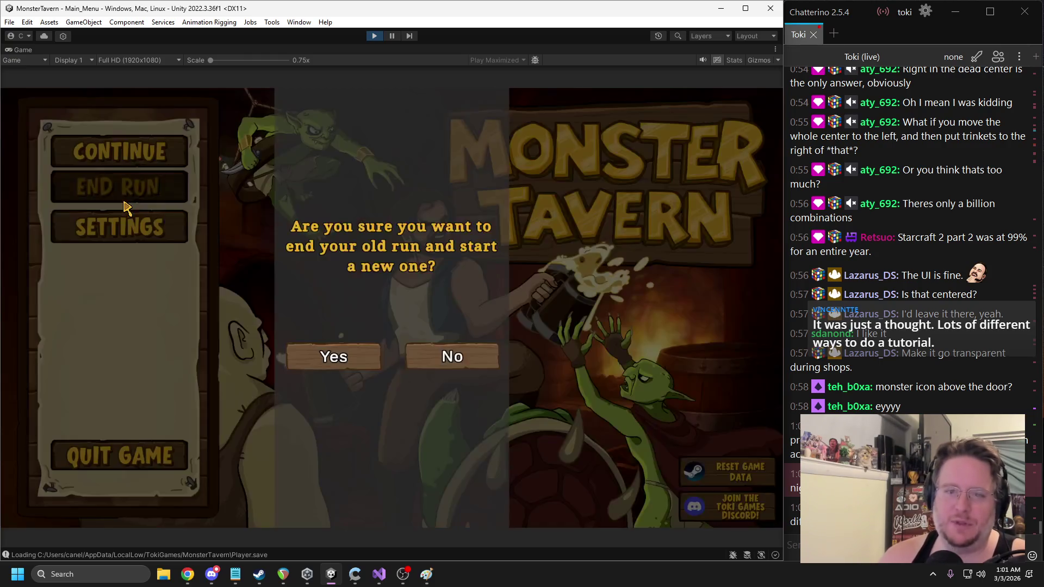
{"action": "left_click", "coordinate": [343, 357]}
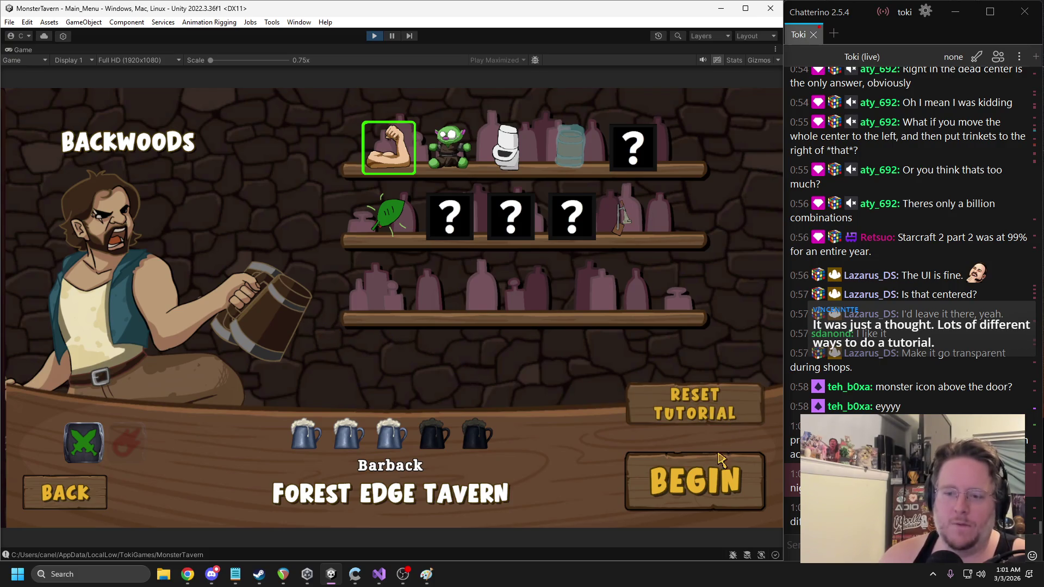
{"action": "left_click", "coordinate": [723, 457]}
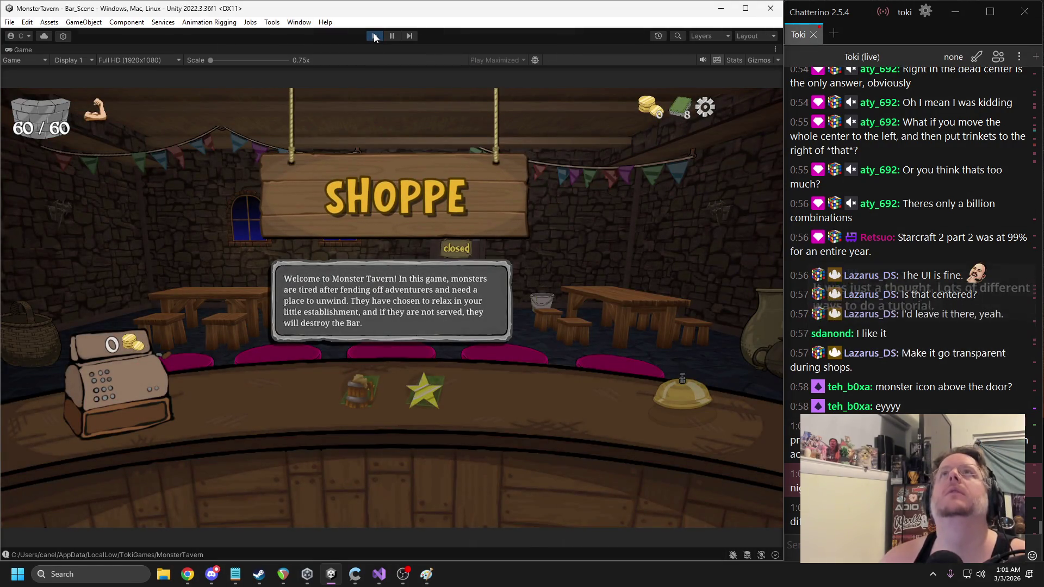
Stop play mode to return to editing
{"action": "right_click", "coordinate": [374, 37]}
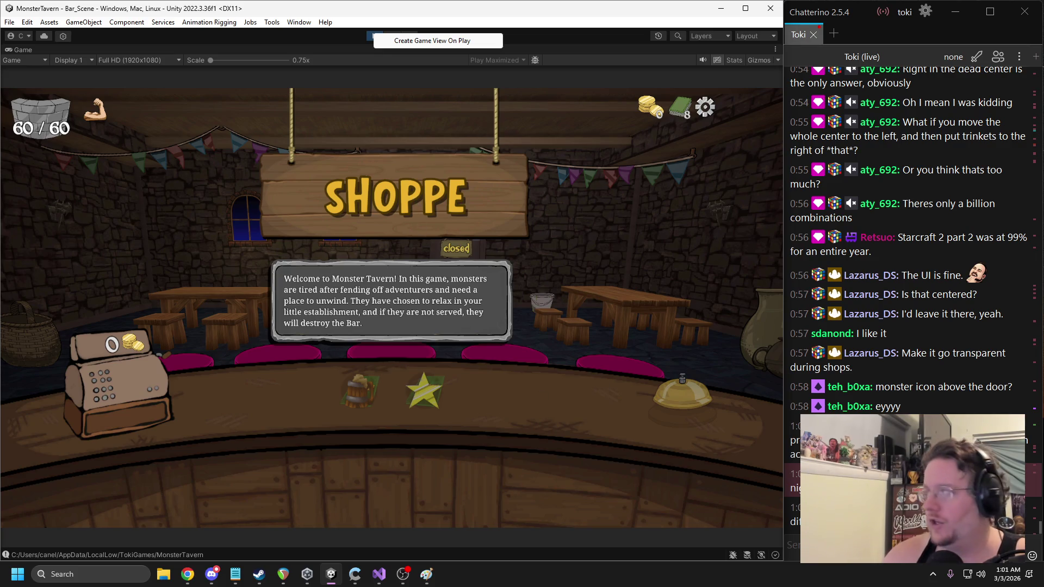
{"action": "key", "text": "alt+Tab"}
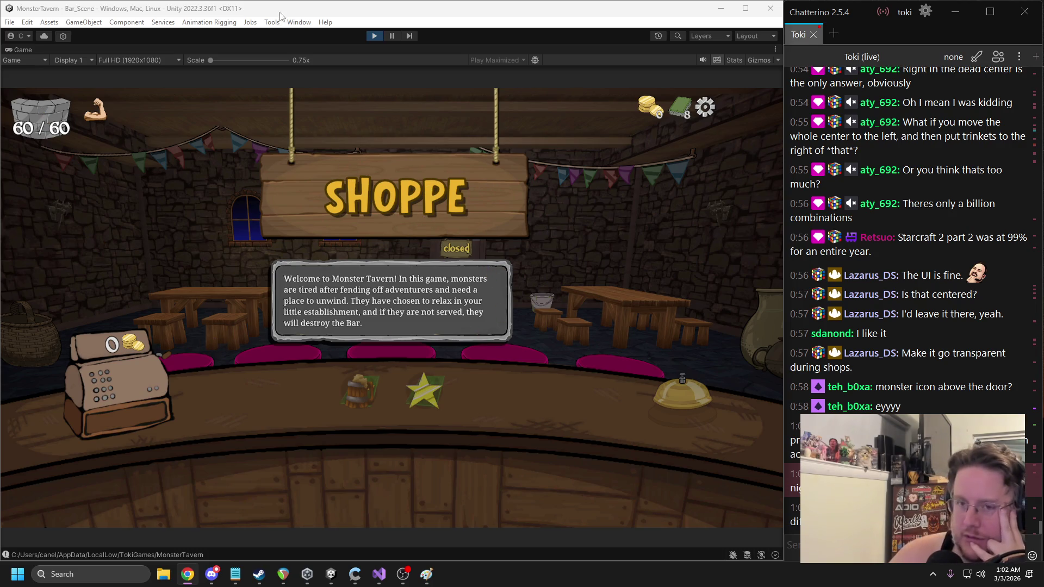
{"action": "left_click", "coordinate": [374, 36]}
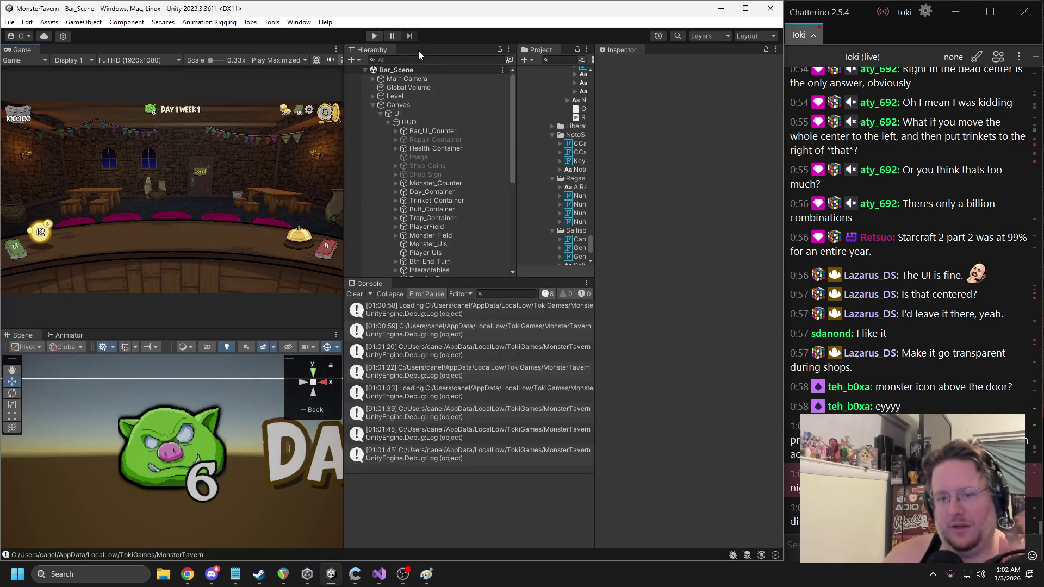
Collapse HUD, expand mTutorialOverlay in the Hierarchy, and widen the side panels
{"action": "left_click", "coordinate": [387, 122]}
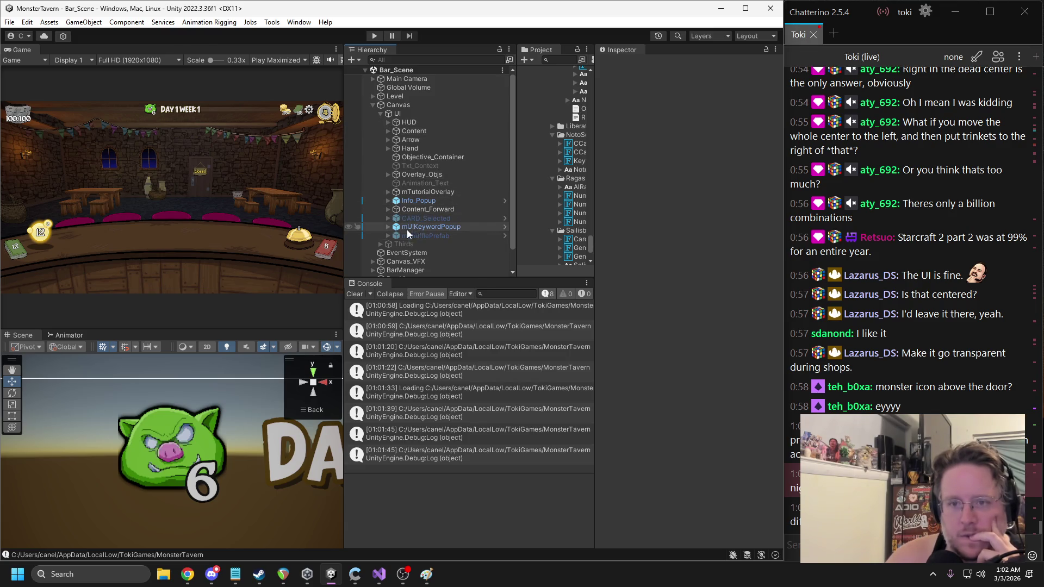
{"action": "left_click", "coordinate": [387, 191]}
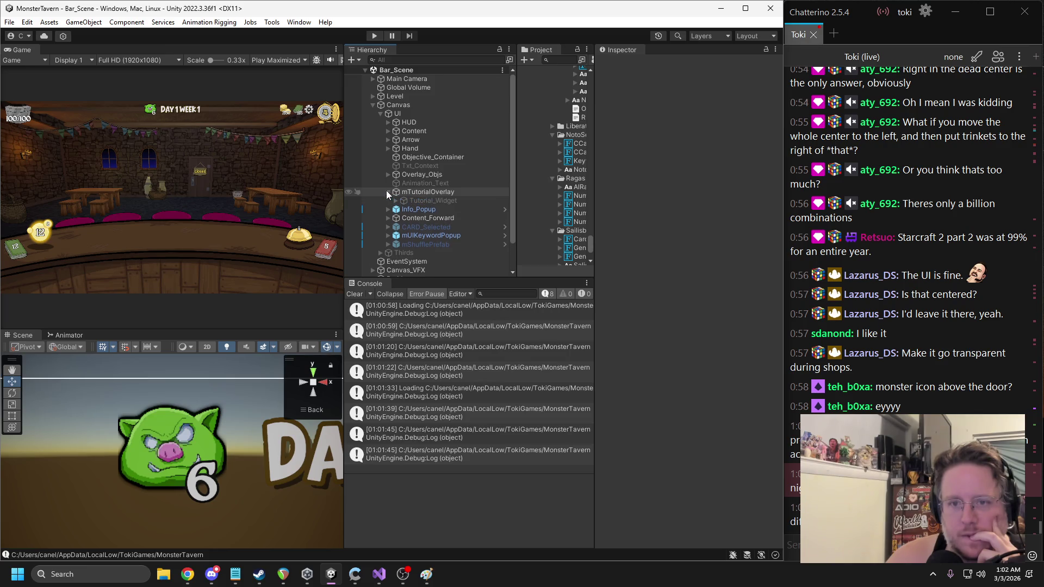
{"action": "left_click_drag", "start_coordinate": [344, 175], "coordinate": [370, 175]}
{"action": "left_click", "coordinate": [458, 200]}
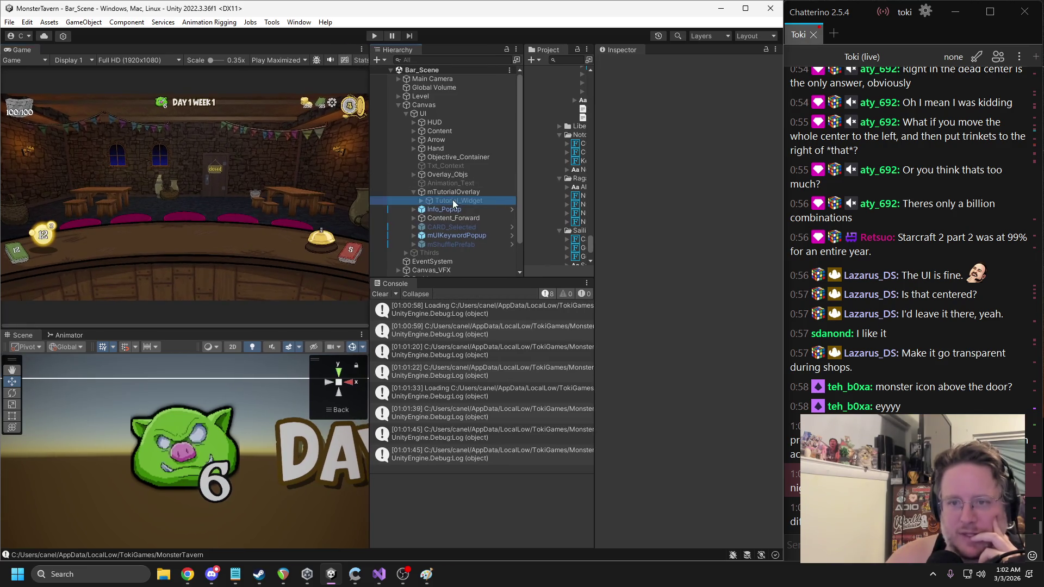
{"action": "left_click_drag", "start_coordinate": [627, 175], "coordinate": [684, 176]}
Add a UI Image under mTutorialOverlay and remove its Image component
{"action": "right_click", "coordinate": [449, 192]}
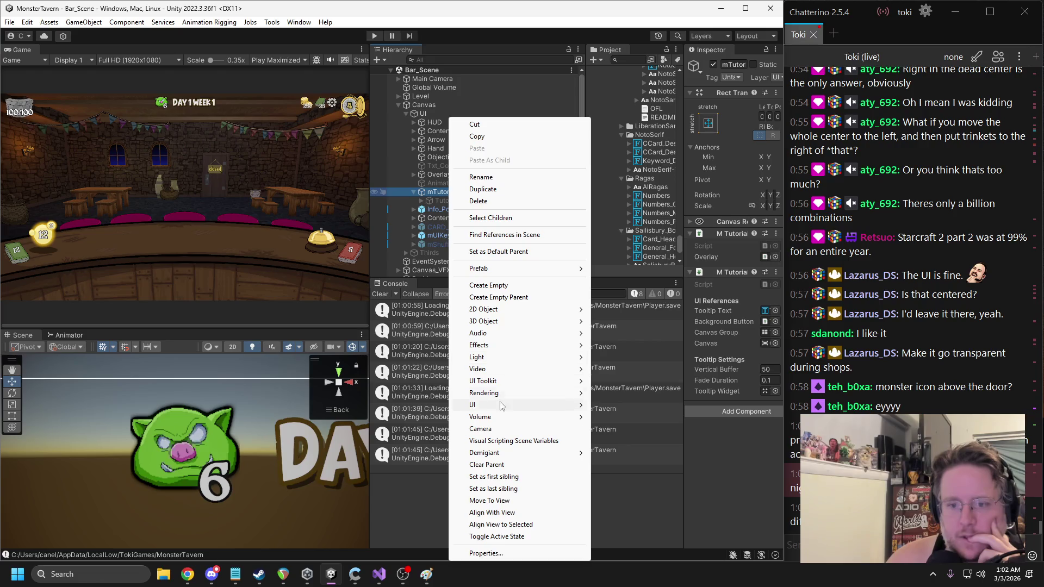
{"action": "mouse_move", "coordinate": [489, 405]}
{"action": "left_click", "coordinate": [644, 212]}
{"action": "right_click", "coordinate": [726, 234]}
{"action": "left_click", "coordinate": [762, 262]}
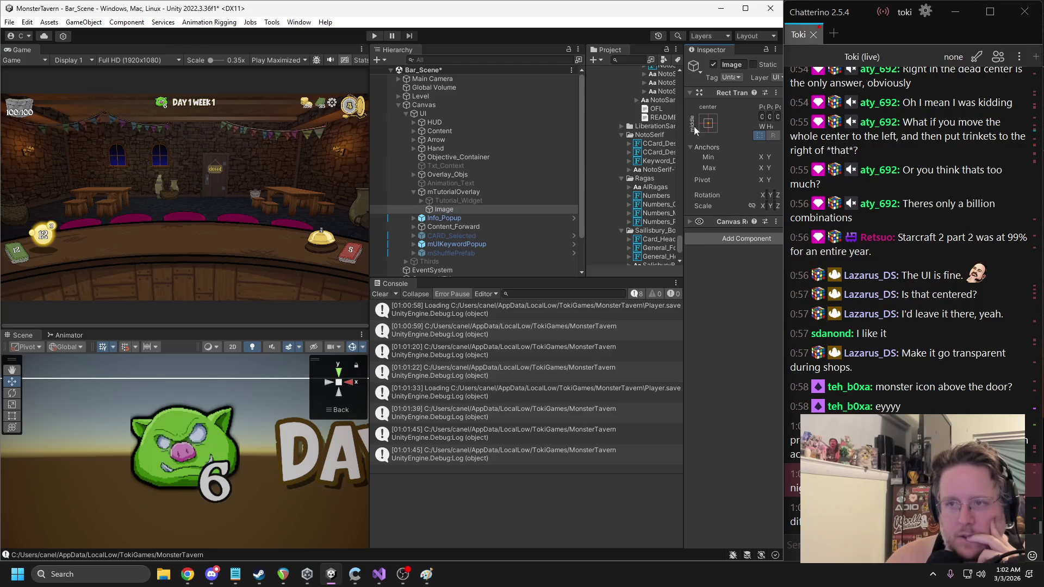
Stretch the new object to its parent with Left, Top and Right offsets at 0
{"action": "left_click", "coordinate": [708, 123]}
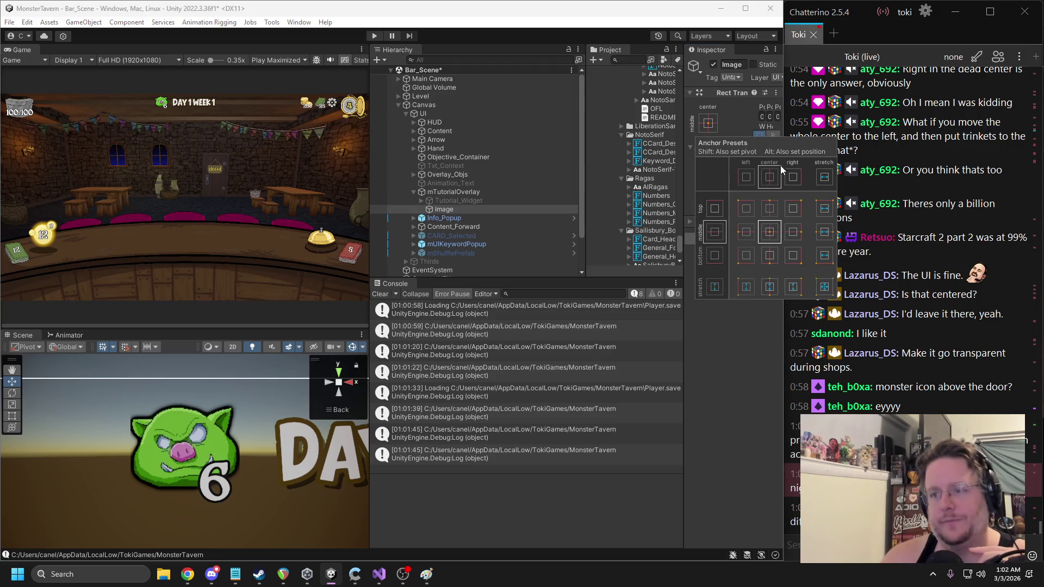
{"action": "left_click", "coordinate": [824, 287]}
{"action": "left_click_drag", "start_coordinate": [586, 155], "coordinate": [500, 155]}
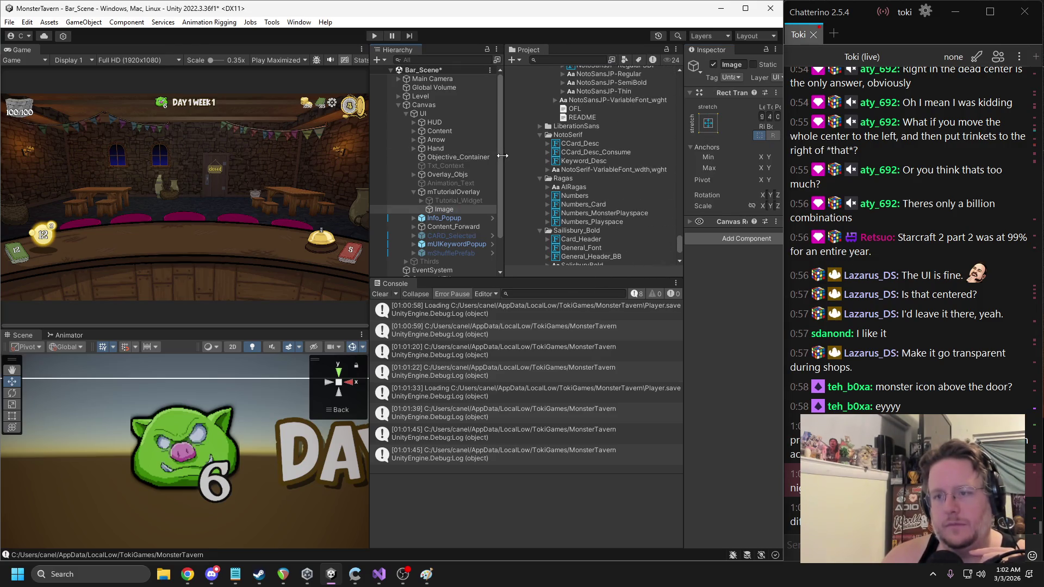
{"action": "left_click_drag", "start_coordinate": [682, 158], "coordinate": [599, 159]}
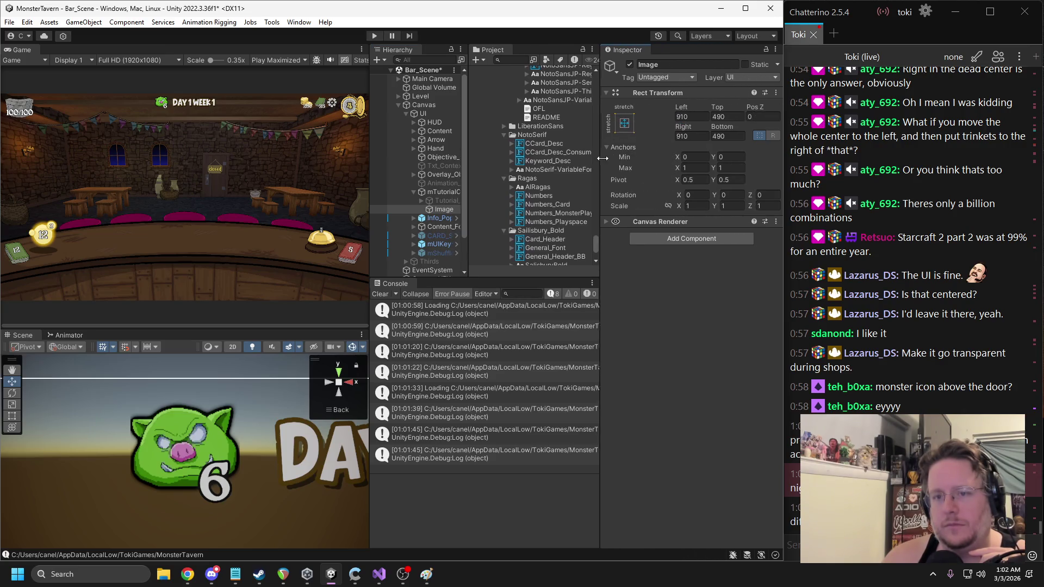
{"action": "left_click_drag", "start_coordinate": [370, 159], "coordinate": [338, 160]}
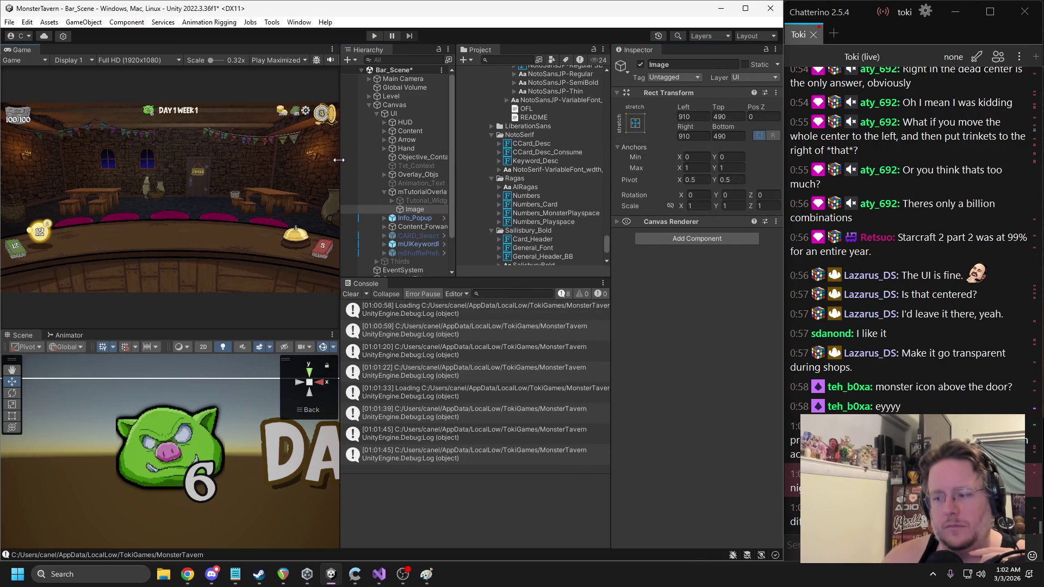
{"action": "left_click", "coordinate": [687, 116]}
{"action": "type", "text": "0"}
{"action": "key", "text": "Tab"}
{"action": "type", "text": "0"}
{"action": "key", "text": "Tab"}
{"action": "left_click", "coordinate": [693, 136]}
{"action": "type", "text": "0"}
Rename the new object to Popup_Container
{"action": "left_click", "coordinate": [702, 66]}
{"action": "type", "text": "Popu"}
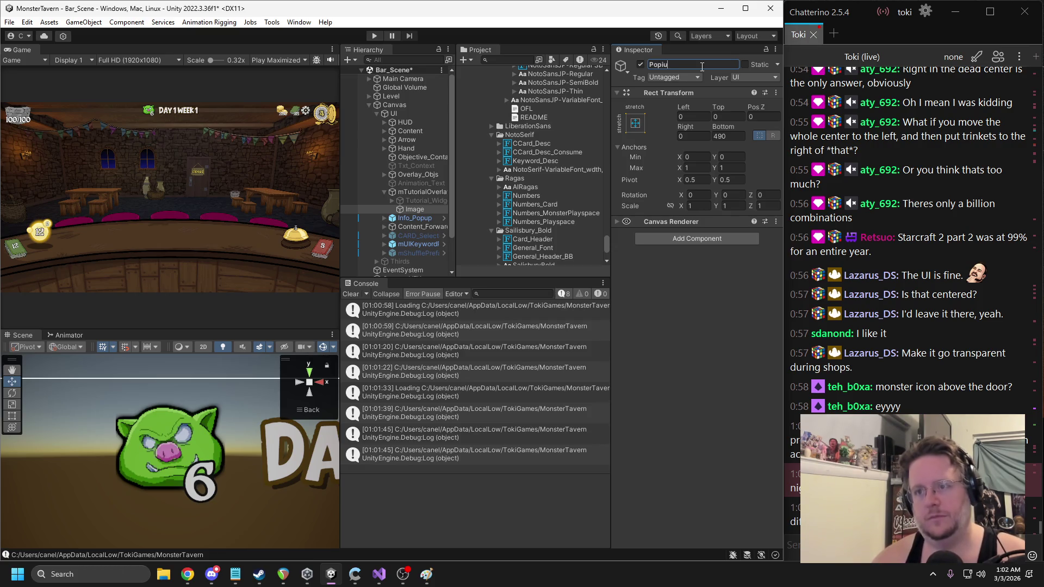
{"action": "type", "text": "ner"}
{"action": "key", "text": "Return"}
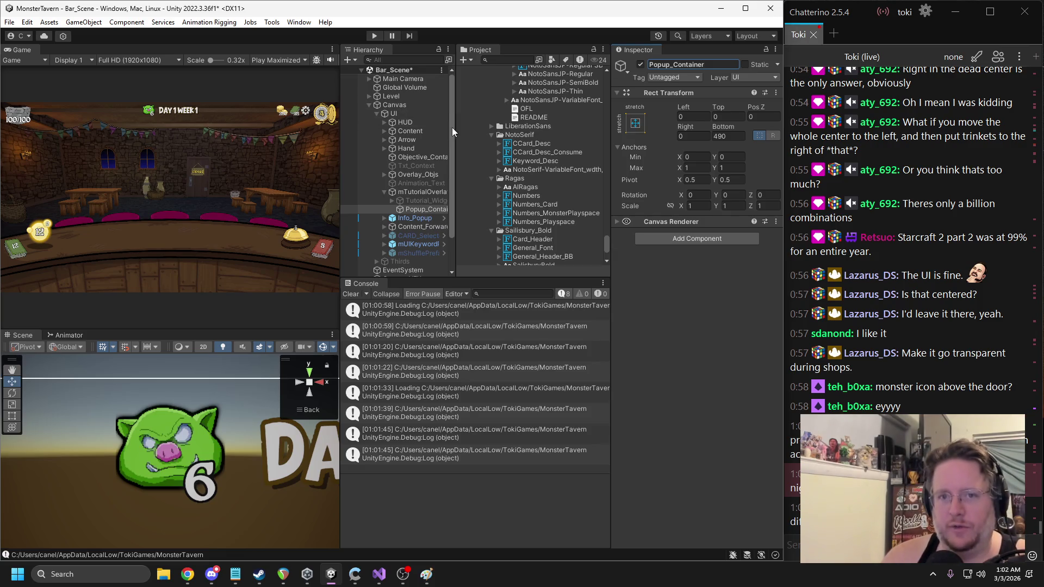
{"action": "left_click_drag", "start_coordinate": [455, 129], "coordinate": [469, 128]}
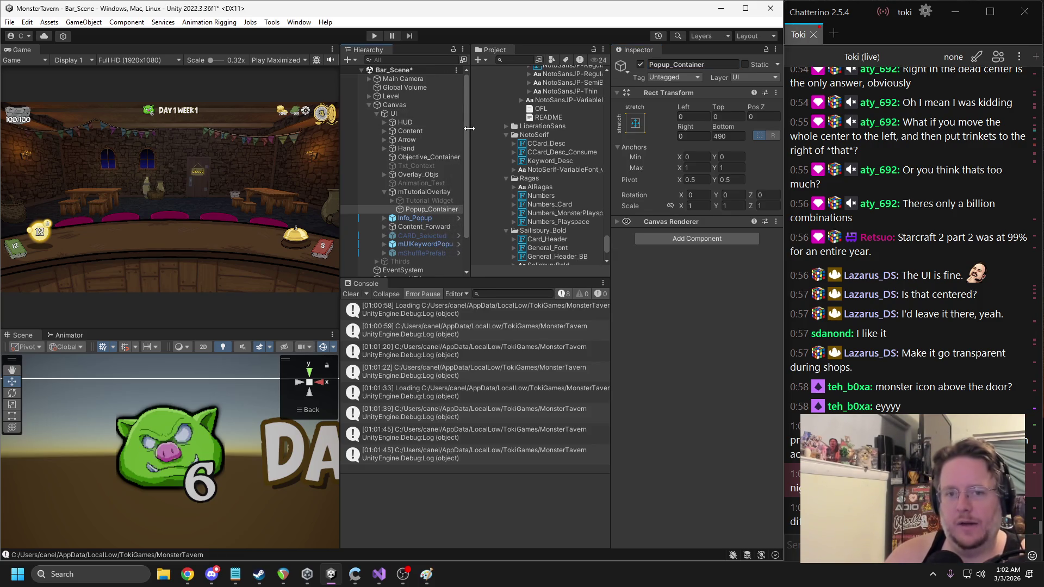
Add a UI Image inside Popup_Container
{"action": "right_click", "coordinate": [428, 212]}
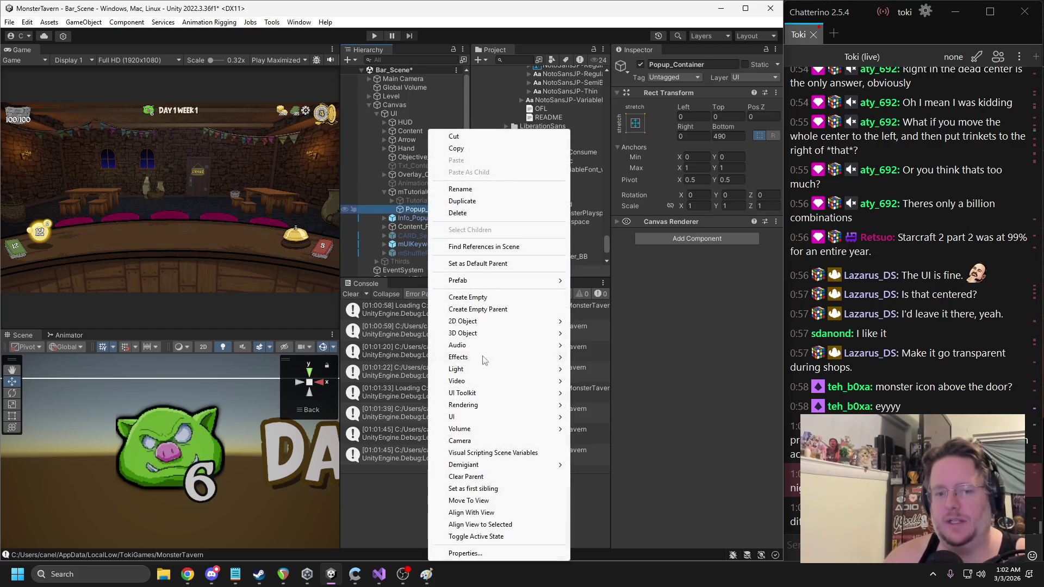
{"action": "mouse_move", "coordinate": [508, 417]}
{"action": "left_click", "coordinate": [596, 223]}
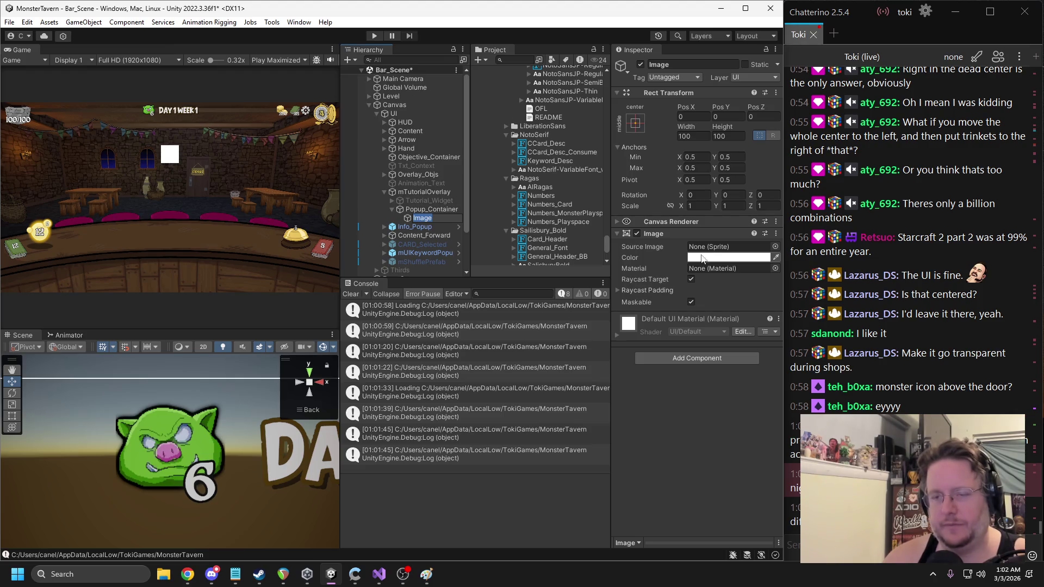
Stretch the Image to fill Popup_Container with all offsets at 0
{"action": "left_click", "coordinate": [635, 124]}
{"action": "left_click", "coordinate": [751, 286]}
{"action": "left_click", "coordinate": [716, 117]}
{"action": "type", "text": "0"}
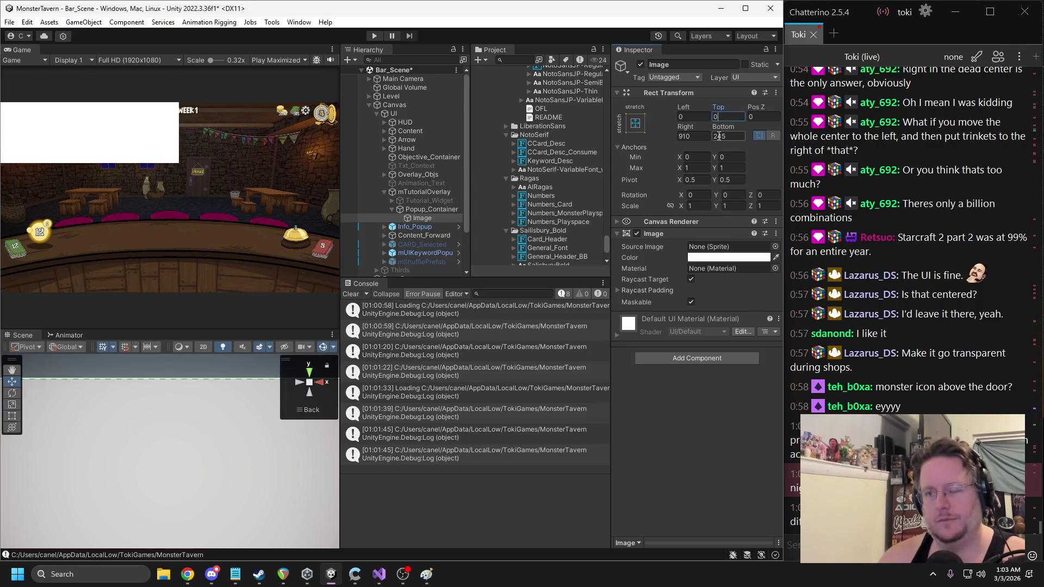
{"action": "left_click", "coordinate": [727, 136]}
{"action": "type", "text": "0"}
{"action": "left_click", "coordinate": [693, 136]}
{"action": "type", "text": "0"}
Set the Image colour to black with lowered alpha for semi-transparency
{"action": "left_click", "coordinate": [429, 210]}
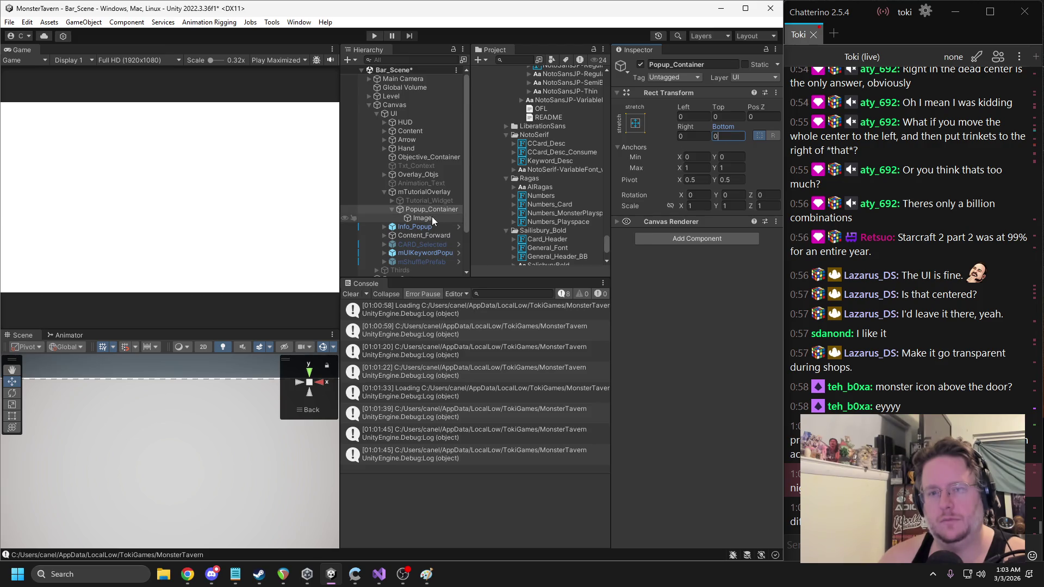
{"action": "left_click", "coordinate": [422, 218]}
{"action": "left_click", "coordinate": [697, 257]}
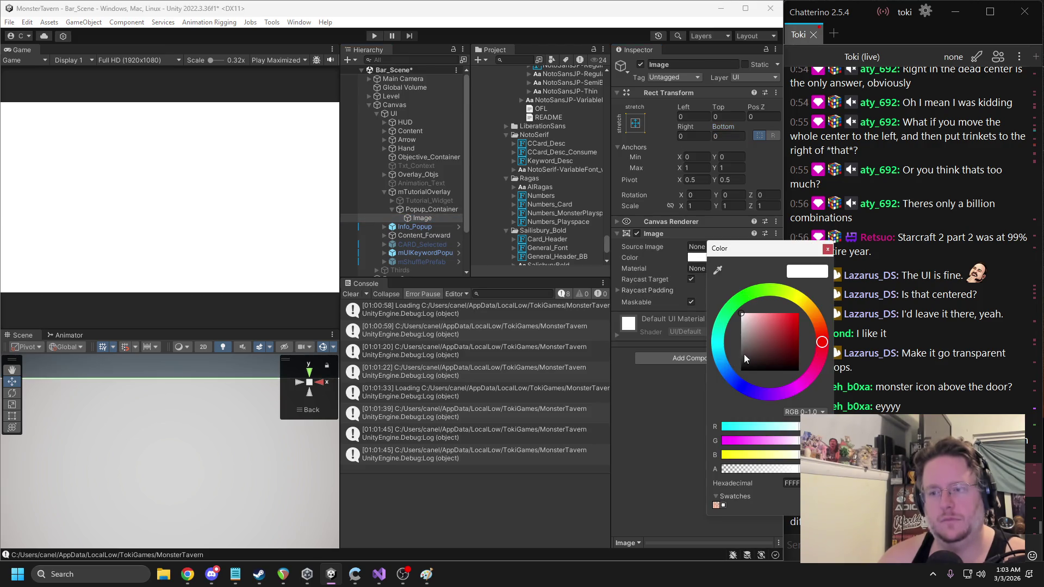
{"action": "left_click_drag", "start_coordinate": [743, 360], "coordinate": [737, 379]}
{"action": "left_click_drag", "start_coordinate": [784, 470], "coordinate": [779, 470]}
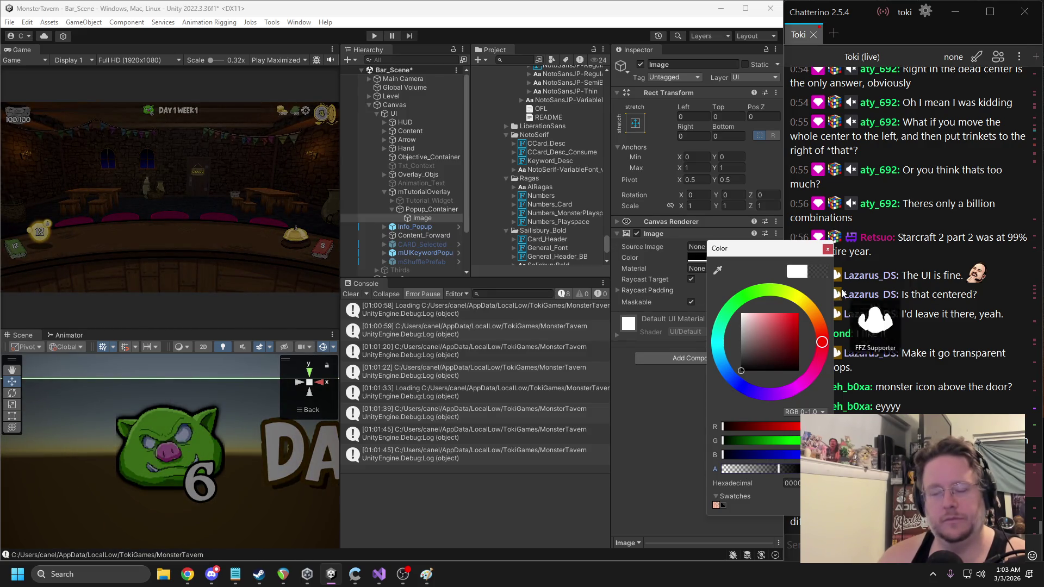
{"action": "left_click", "coordinate": [827, 249]}
Rename the Image to Welcome_Tut
{"action": "left_click", "coordinate": [704, 63]}
{"action": "type", "text": "Welcome_Tut"}
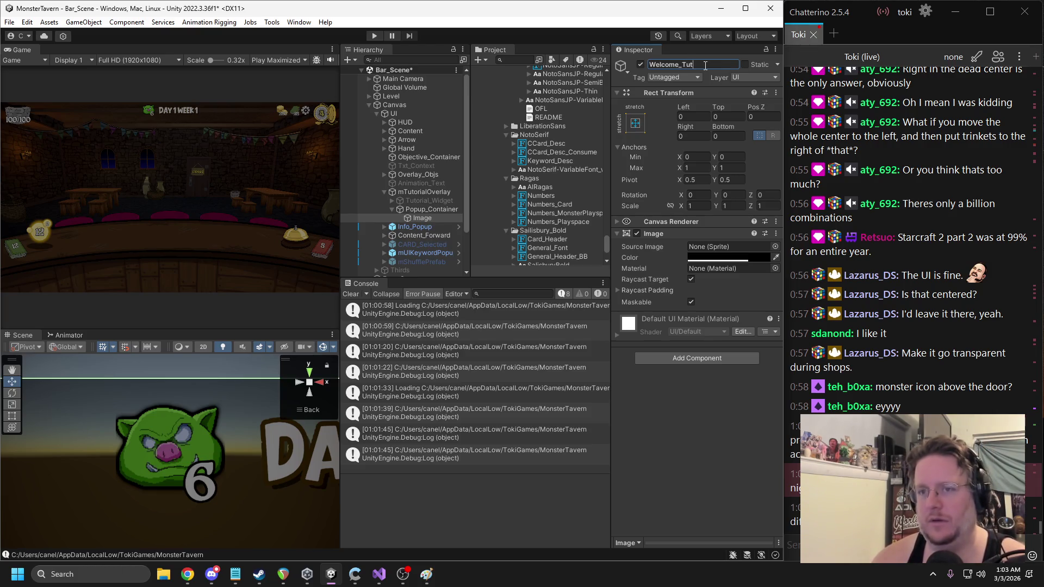
{"action": "key", "text": "Return"}
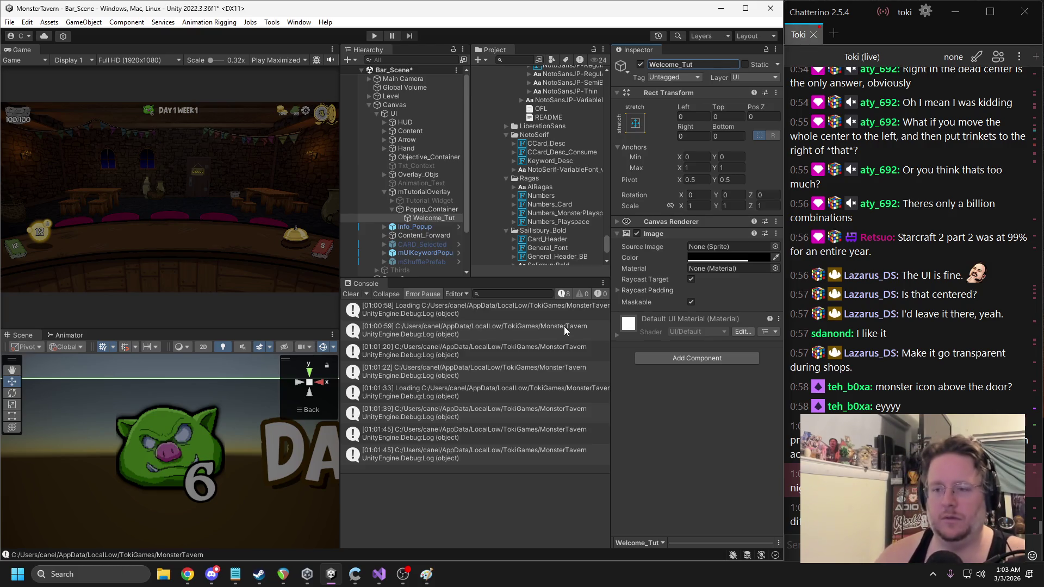
{"action": "left_click", "coordinate": [422, 219]}
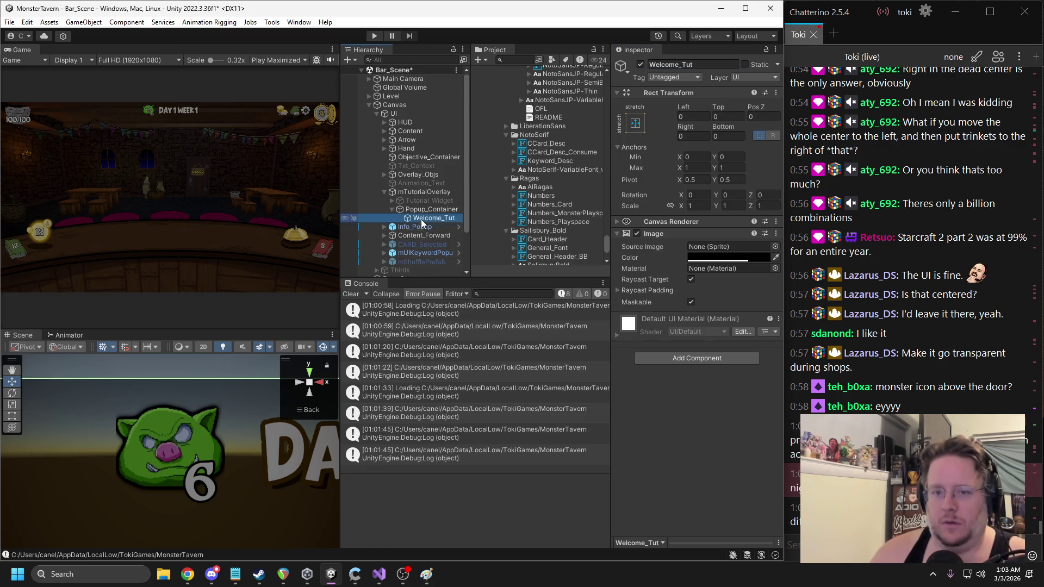
Add a Text - TextMeshPro child under Welcome_Tut
{"action": "right_click", "coordinate": [423, 223]}
{"action": "mouse_move", "coordinate": [472, 429]}
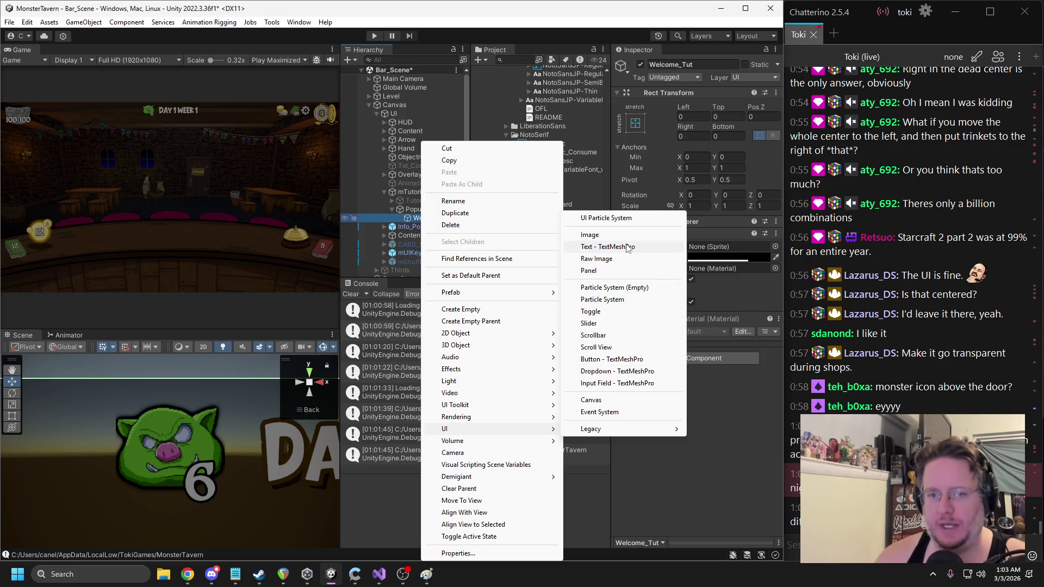
{"action": "left_click", "coordinate": [625, 247]}
Replace the placeholder text with the pasted 'Welcome to Monster Tavern!' paragraph
{"action": "left_click", "coordinate": [670, 282]}
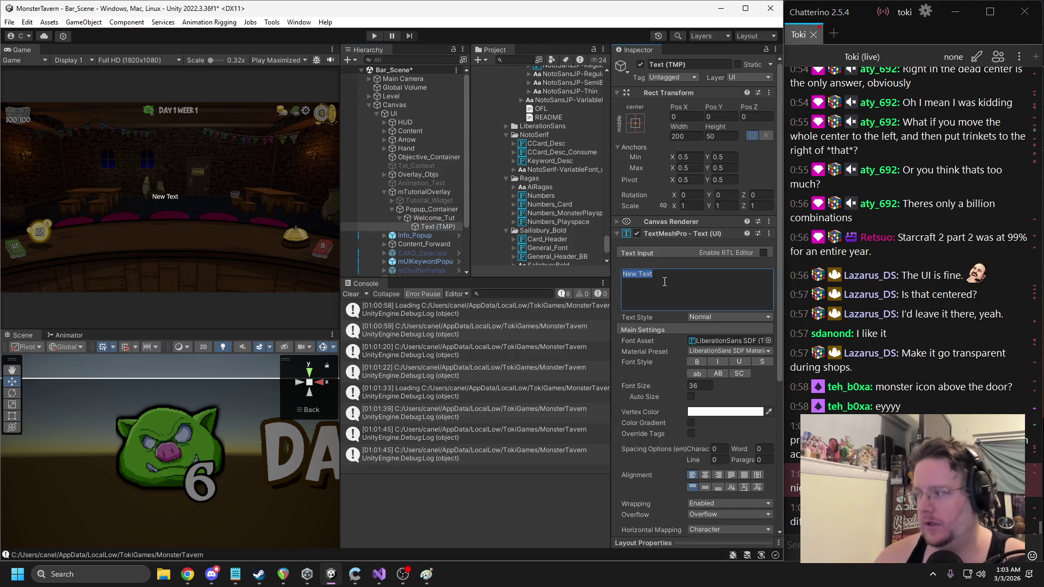
{"action": "key", "text": "alt+Tab"}
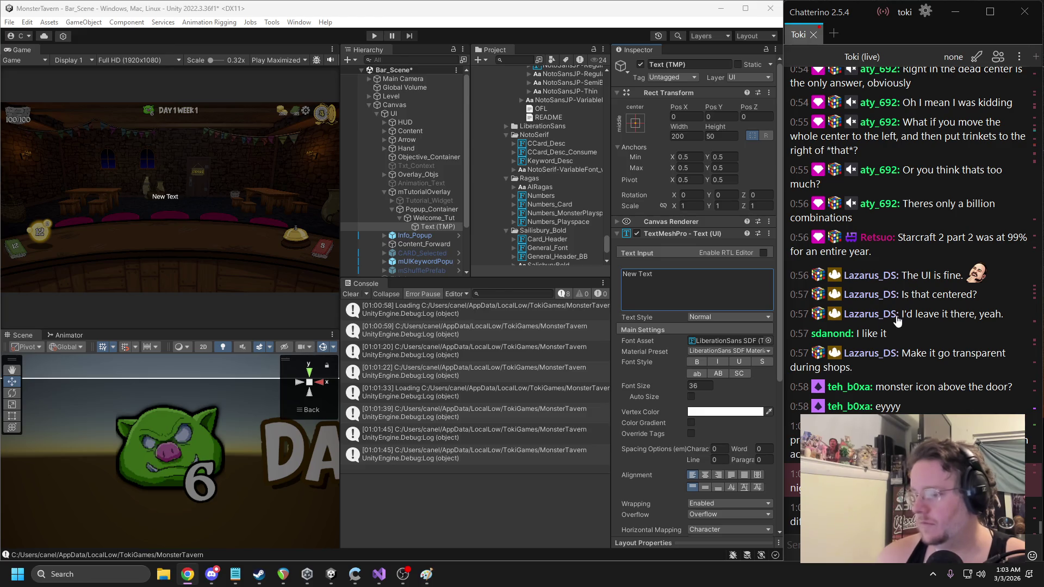
{"action": "left_click", "coordinate": [654, 270]}
{"action": "key", "text": "ctrl+v"}
{"action": "scroll", "coordinate": [204, 415], "scroll_direction": "down", "scroll_amount": 5}
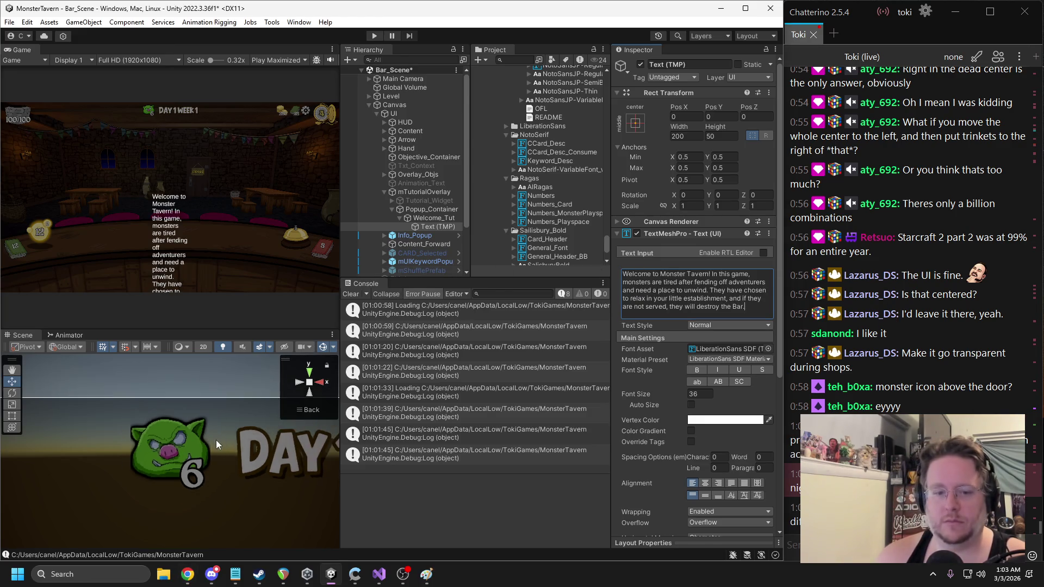
Move the welcome text toward the upper centre and widen its right anchor
{"action": "scroll", "coordinate": [204, 415], "scroll_direction": "down", "scroll_amount": 3}
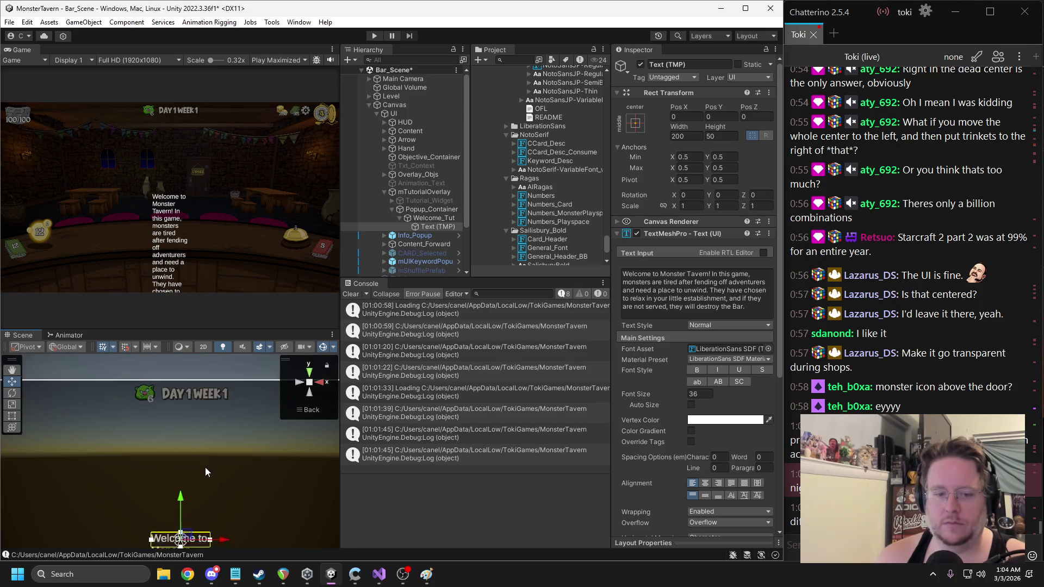
{"action": "left_click_drag", "start_coordinate": [203, 519], "coordinate": [203, 445]}
{"action": "scroll", "coordinate": [204, 446], "scroll_direction": "down", "scroll_amount": 2}
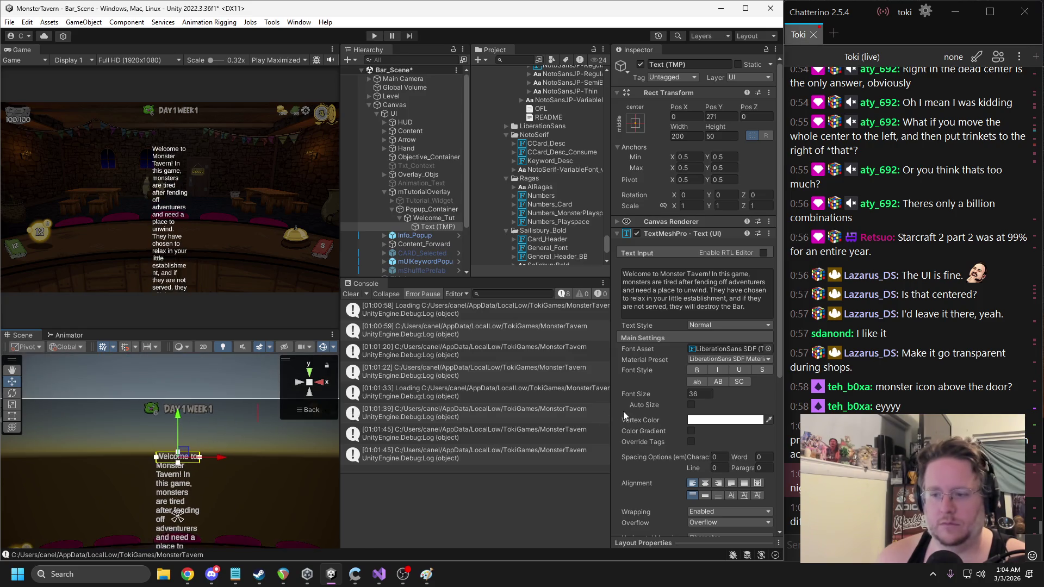
{"action": "left_click_drag", "start_coordinate": [246, 489], "coordinate": [246, 439]}
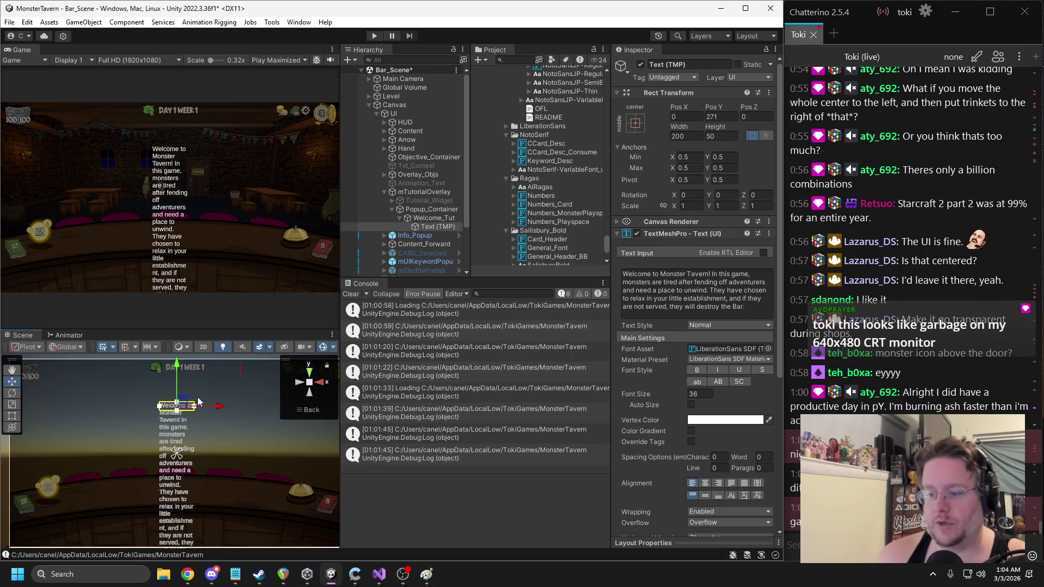
{"action": "mouse_move", "coordinate": [146, 468]}
{"action": "left_mouse_down"}
{"action": "mouse_move", "coordinate": [142, 423]}
{"action": "mouse_move", "coordinate": [252, 456]}
{"action": "mouse_move", "coordinate": [213, 441]}
{"action": "left_mouse_up"}
{"action": "mouse_move", "coordinate": [166, 405]}
{"action": "left_mouse_down"}
{"action": "mouse_move", "coordinate": [130, 388]}
{"action": "mouse_move", "coordinate": [158, 413]}
{"action": "mouse_move", "coordinate": [114, 368]}
{"action": "mouse_move", "coordinate": [127, 364]}
{"action": "mouse_move", "coordinate": [101, 364]}
{"action": "mouse_move", "coordinate": [110, 375]}
{"action": "left_mouse_up"}
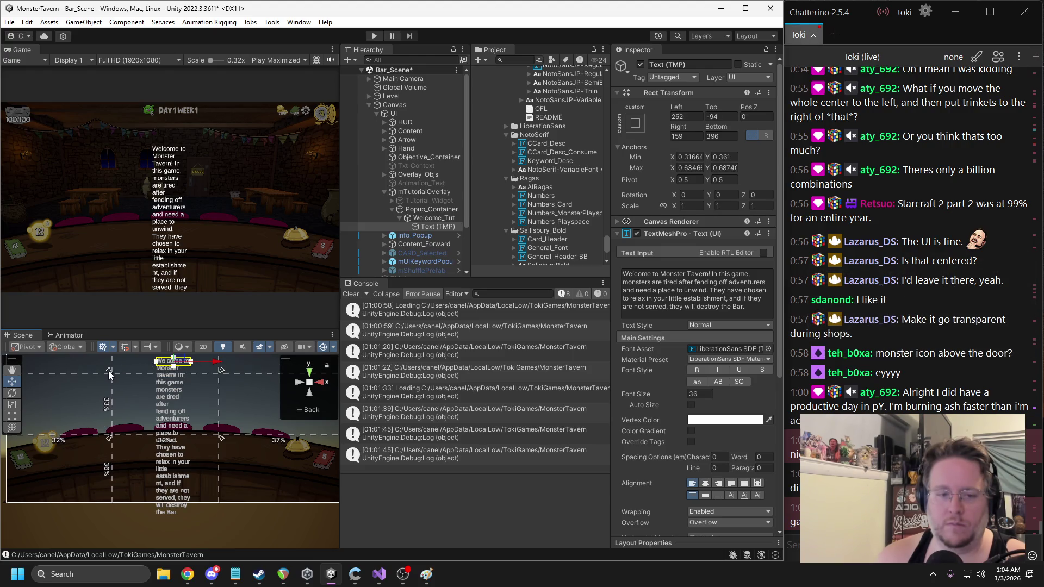
{"action": "left_click_drag", "start_coordinate": [221, 437], "coordinate": [238, 438]}
Set the text box's Left, Top, Bottom and Right offsets to 0
{"action": "left_click", "coordinate": [686, 116]}
{"action": "type", "text": "0"}
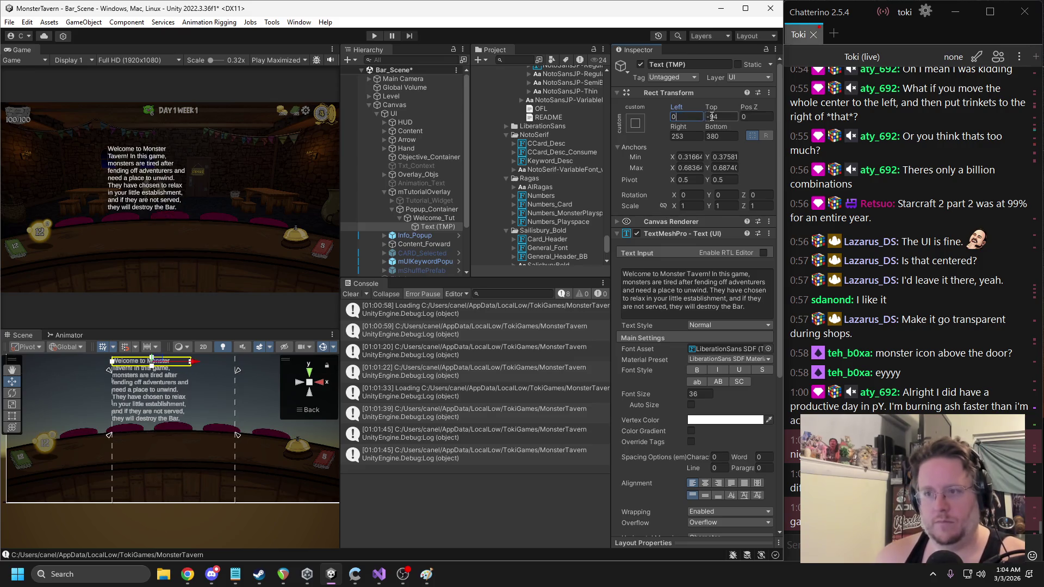
{"action": "left_click", "coordinate": [718, 116]}
{"action": "type", "text": "0"}
{"action": "left_click", "coordinate": [719, 135]}
{"action": "type", "text": "0"}
{"action": "left_click", "coordinate": [686, 136]}
{"action": "type", "text": "0"}
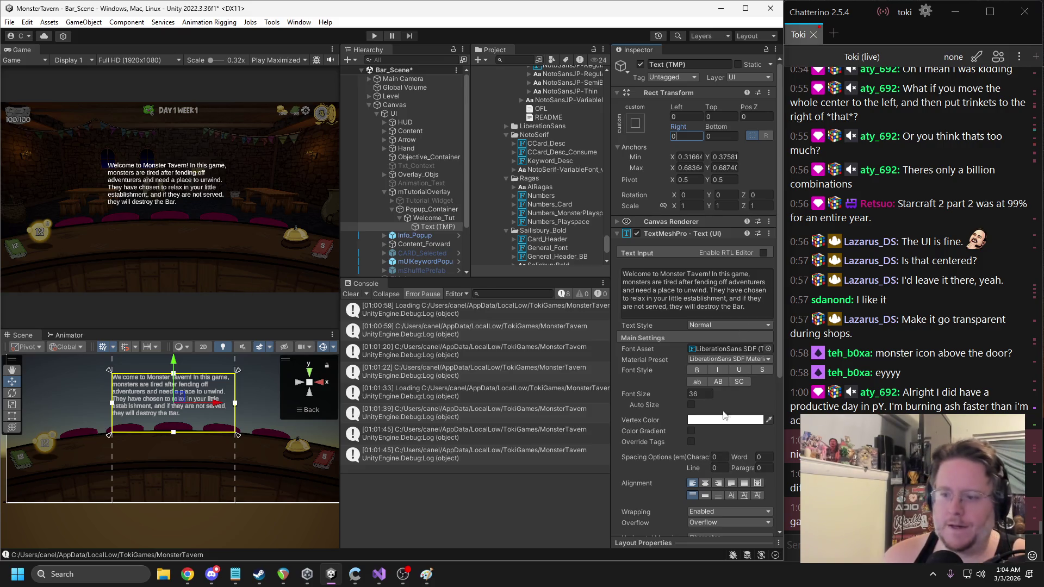
Centre the paragraph horizontally and vertically, and set font size 42
{"action": "left_click", "coordinate": [709, 485]}
{"action": "left_click", "coordinate": [705, 495]}
{"action": "left_click", "coordinate": [698, 393]}
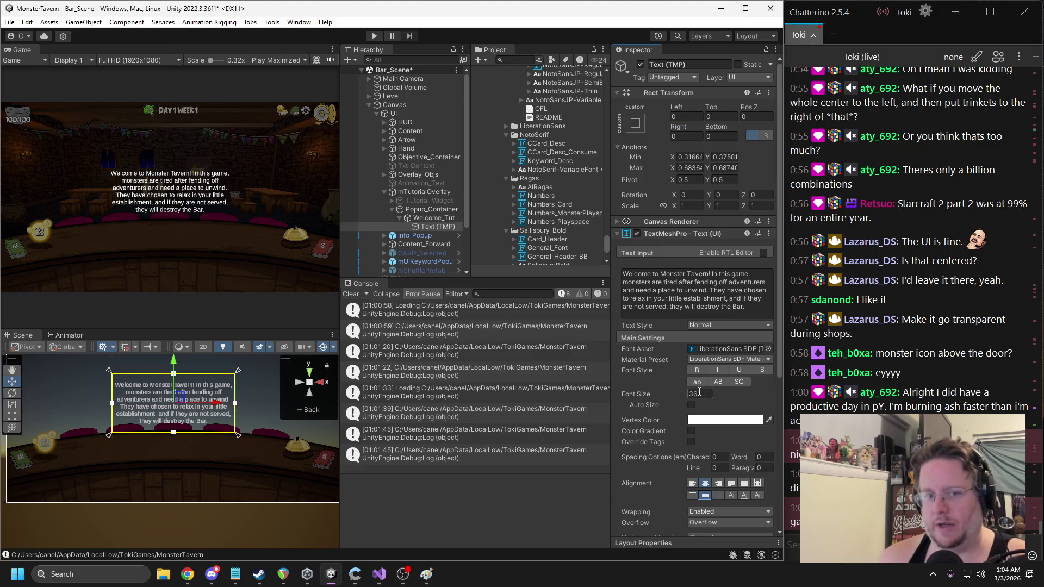
{"action": "type", "text": "42"}
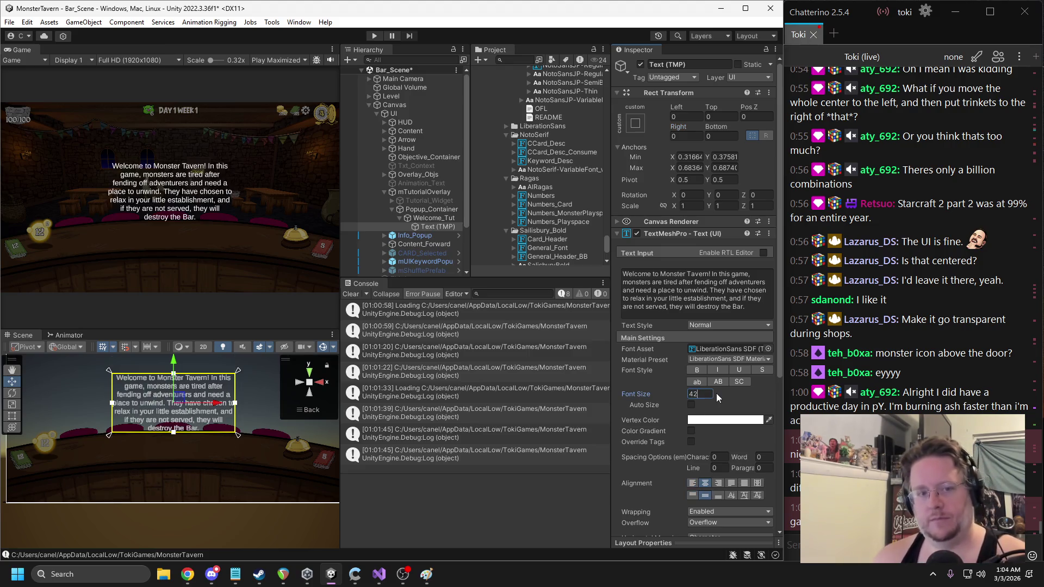
{"action": "left_click", "coordinate": [727, 349]}
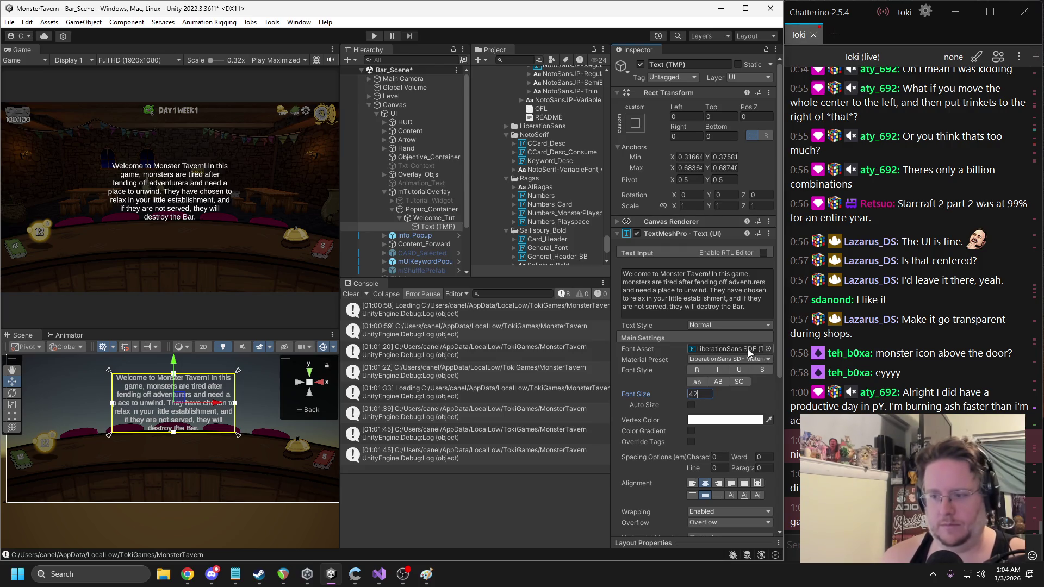
{"action": "scroll", "coordinate": [553, 232], "scroll_direction": "up", "scroll_amount": 3}
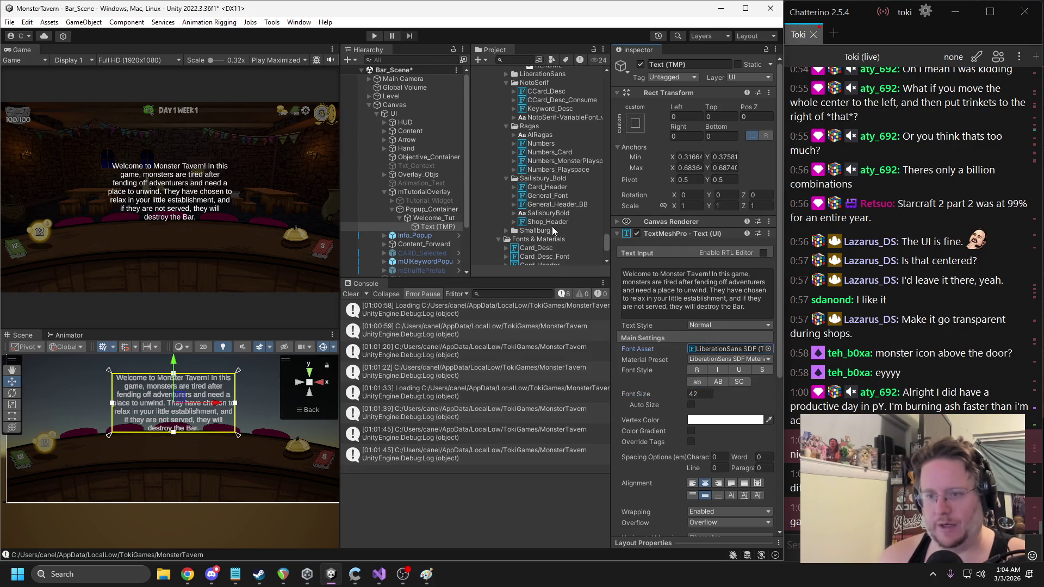
Apply the serif CCard_Desc font asset to the paragraph
{"action": "scroll", "coordinate": [543, 170], "scroll_direction": "up", "scroll_amount": 1}
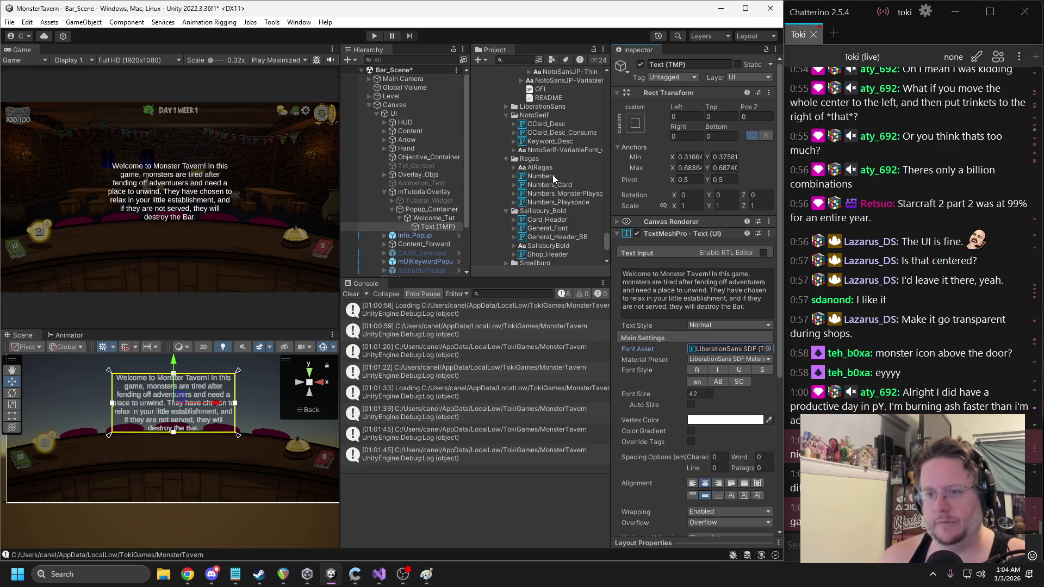
{"action": "mouse_move", "coordinate": [553, 181]}
{"action": "left_mouse_down"}
{"action": "mouse_move", "coordinate": [659, 317]}
{"action": "mouse_move", "coordinate": [716, 354]}
{"action": "left_mouse_up"}
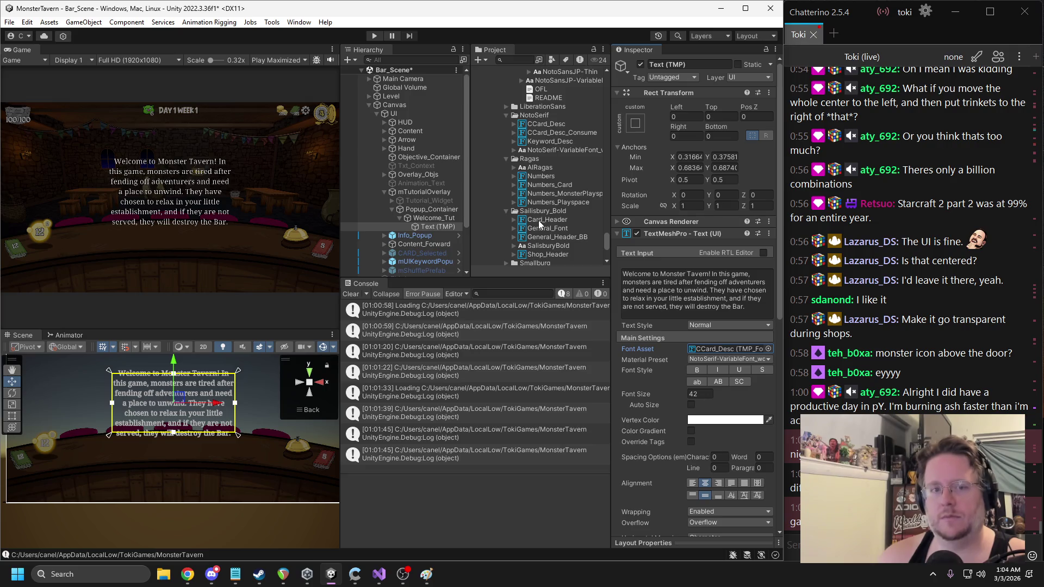
{"action": "left_click", "coordinate": [430, 227]}
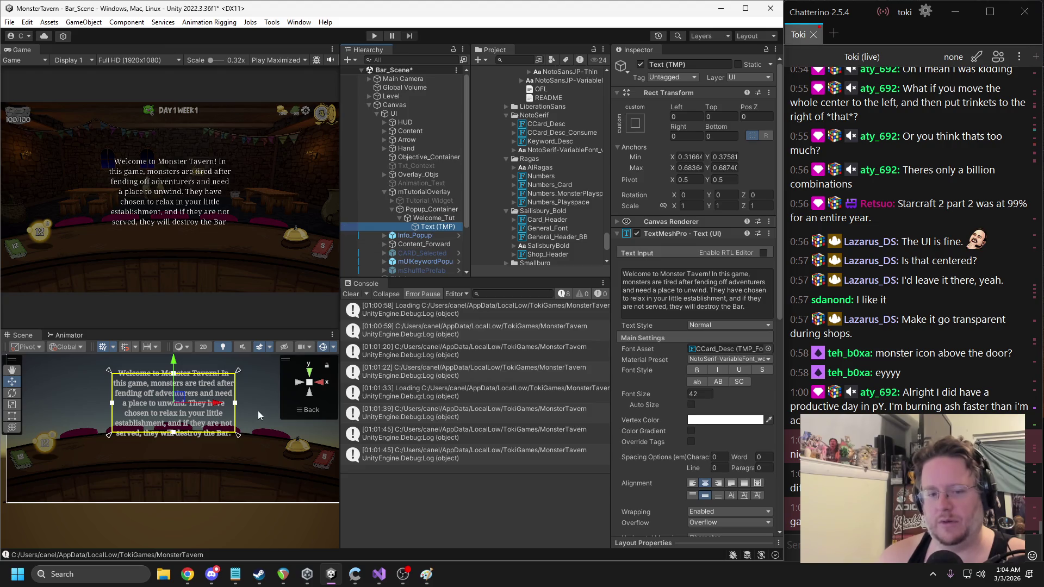
Duplicate the text as Text (TMP) (1) and move the copy 215 units higher
{"action": "key", "text": "ctrl+d"}
{"action": "left_click_drag", "start_coordinate": [205, 413], "coordinate": [206, 376]}
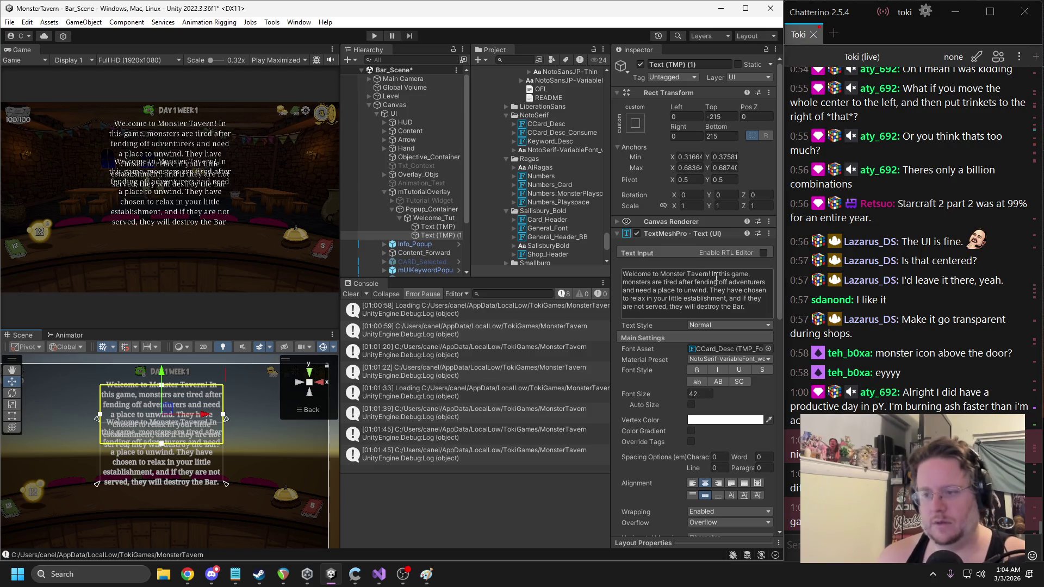
{"action": "left_click_drag", "start_coordinate": [712, 274], "coordinate": [761, 312]}
Trim the copy to 'Welcome to Monster Tavern!', using Title_Buttons font at size 64
{"action": "key", "text": "BackSpace"}
{"action": "scroll", "coordinate": [551, 168], "scroll_direction": "up", "scroll_amount": 5}
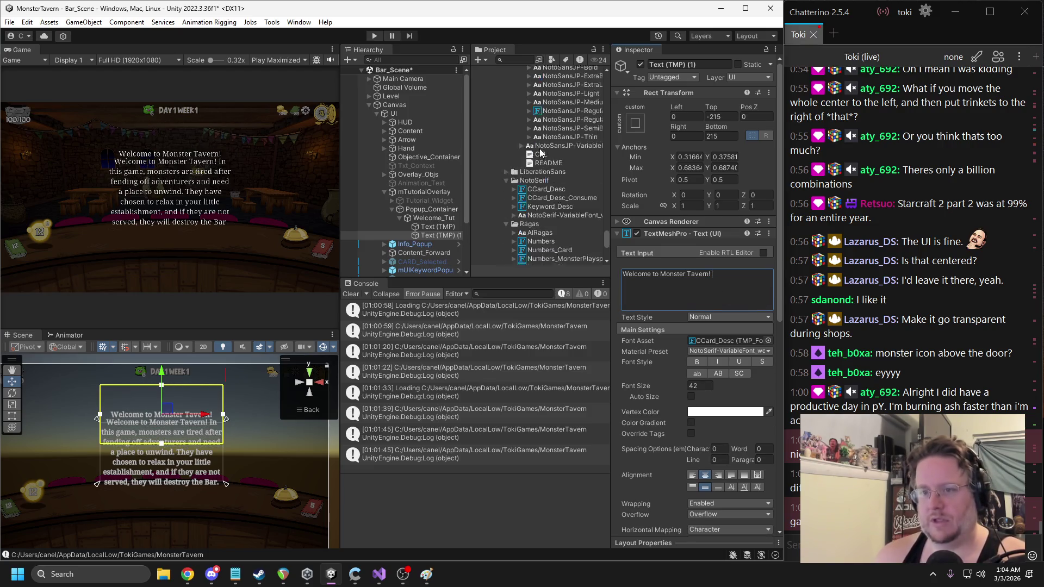
{"action": "scroll", "coordinate": [550, 168], "scroll_direction": "down", "scroll_amount": 5}
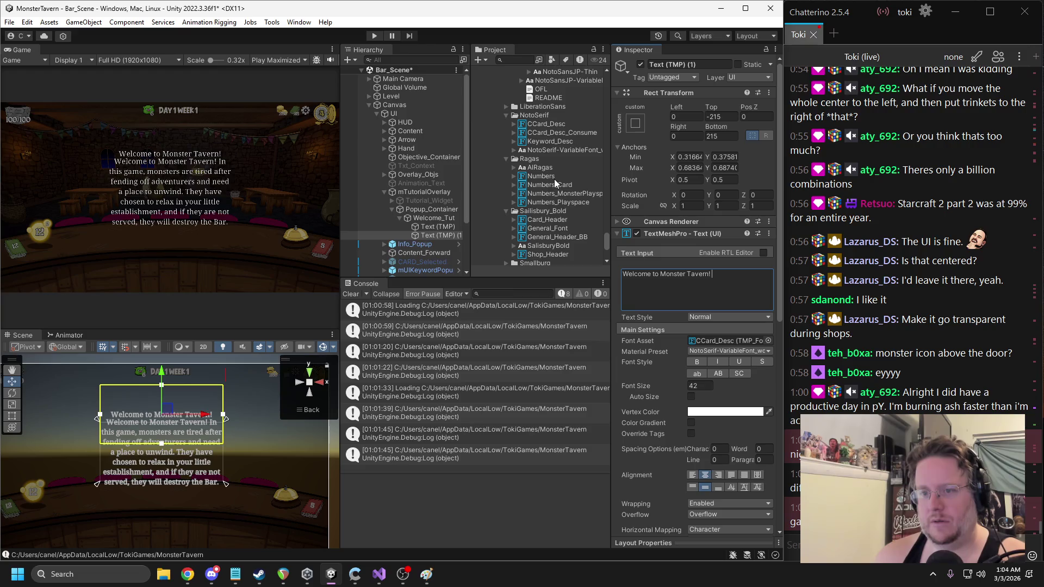
{"action": "scroll", "coordinate": [557, 188], "scroll_direction": "down", "scroll_amount": 3}
{"action": "scroll", "coordinate": [555, 114], "scroll_direction": "up", "scroll_amount": 7}
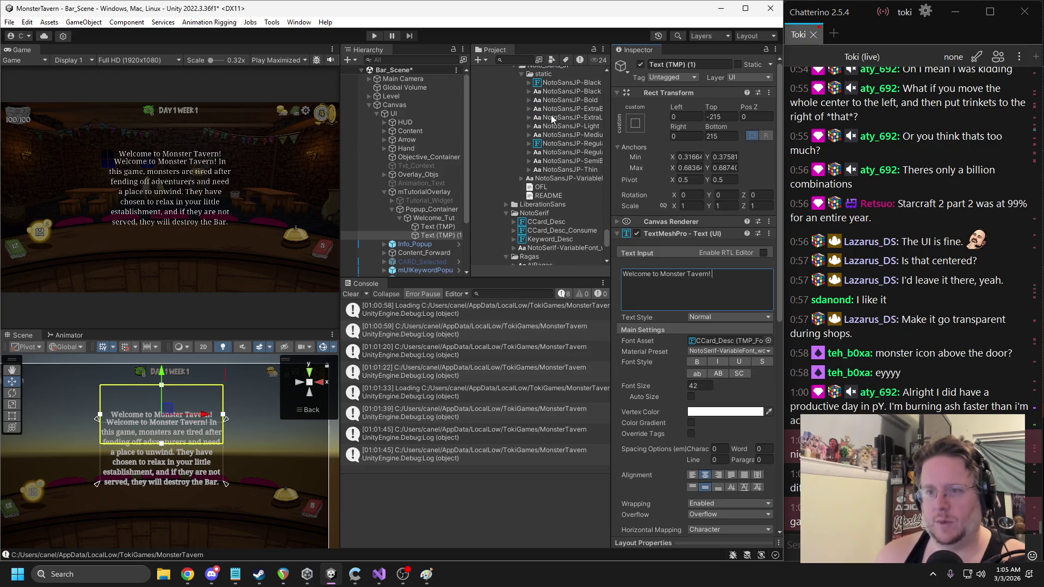
{"action": "scroll", "coordinate": [551, 118], "scroll_direction": "up", "scroll_amount": 3}
{"action": "left_click", "coordinate": [507, 123]}
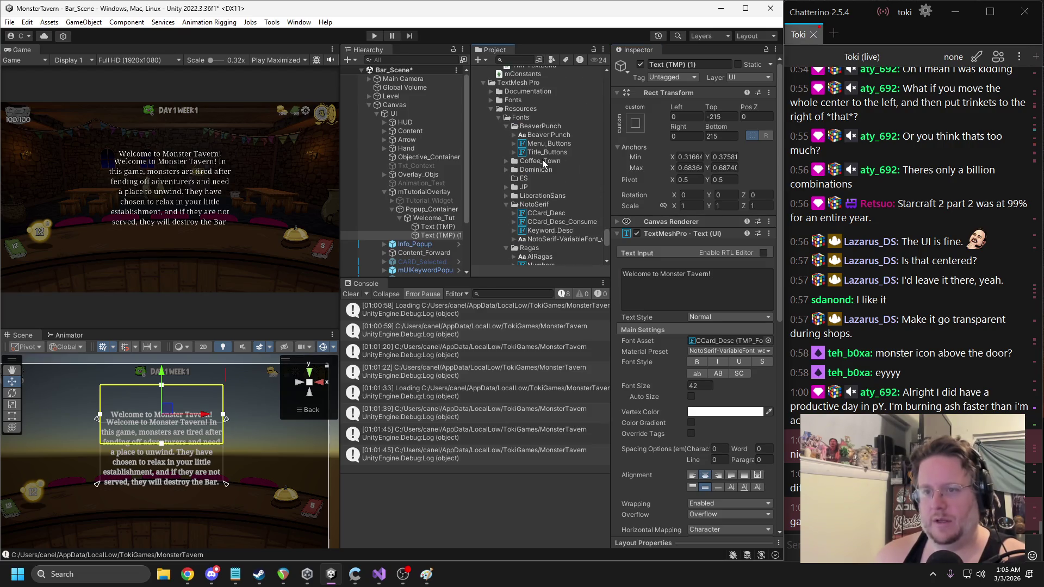
{"action": "left_click", "coordinate": [547, 152]}
{"action": "left_click_drag", "start_coordinate": [594, 196], "coordinate": [707, 344]}
{"action": "left_click", "coordinate": [708, 384]}
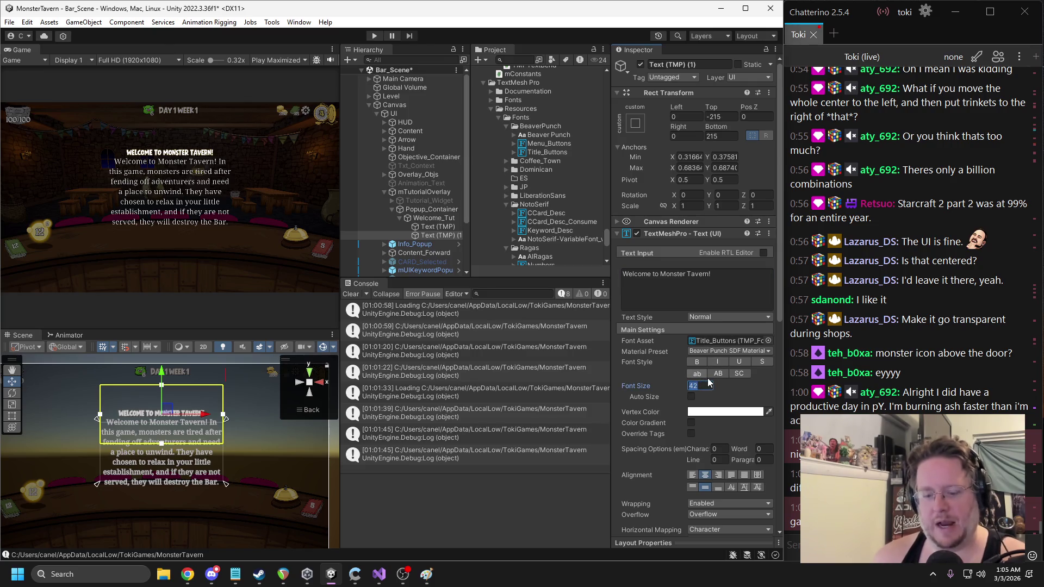
{"action": "type", "text": "60"}
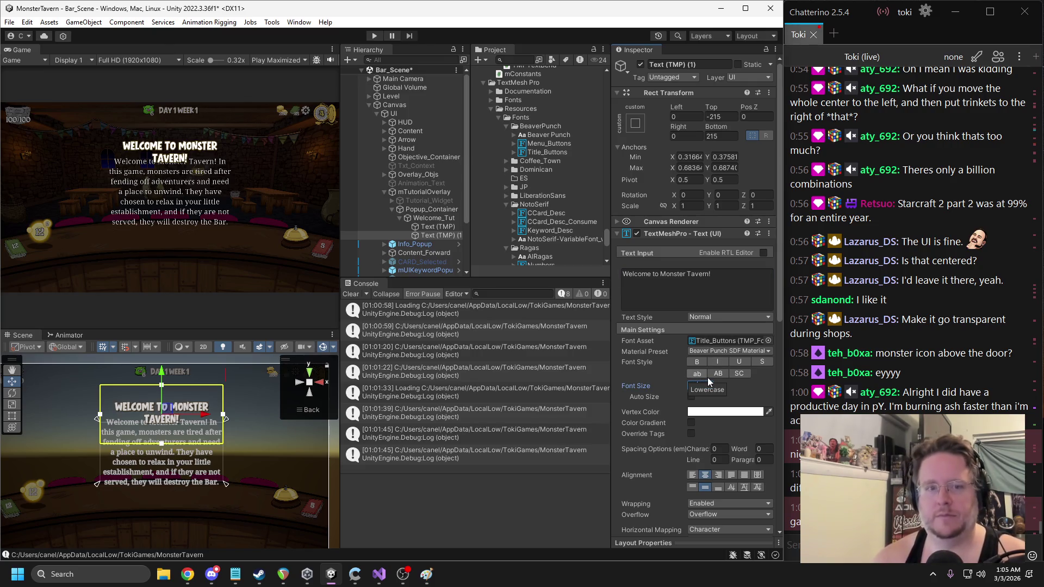
Re-anchor the title above the paragraph and set all four offsets to 0
{"action": "left_click_drag", "start_coordinate": [227, 422], "coordinate": [228, 386]}
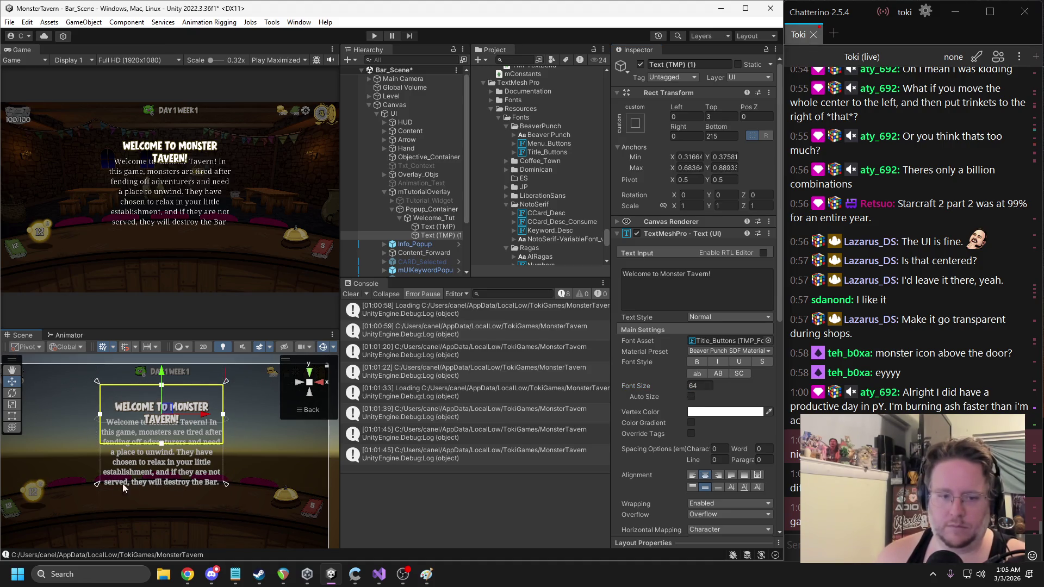
{"action": "left_click_drag", "start_coordinate": [100, 486], "coordinate": [98, 425]}
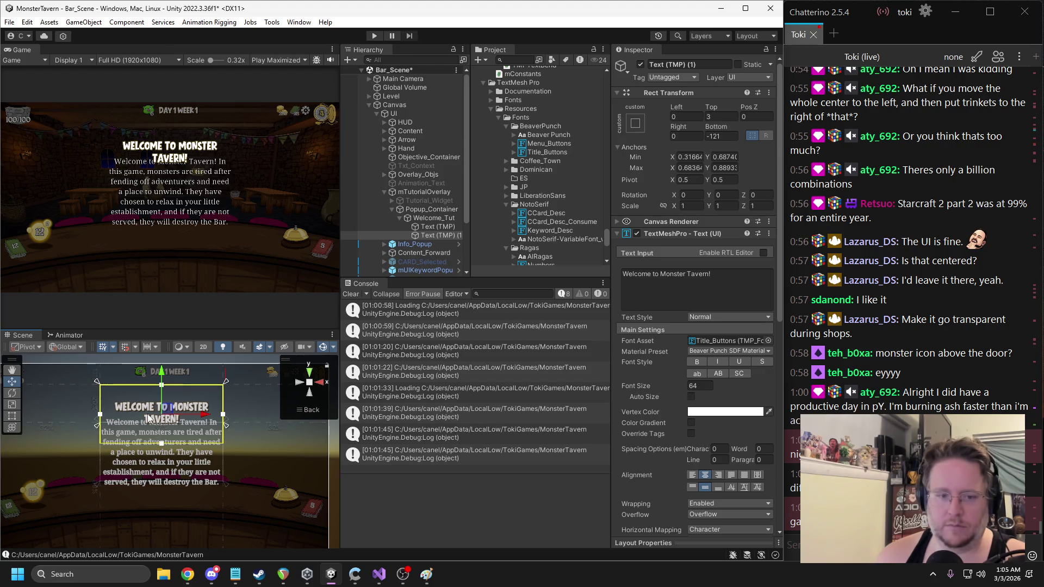
{"action": "left_click_drag", "start_coordinate": [224, 384], "coordinate": [230, 400]}
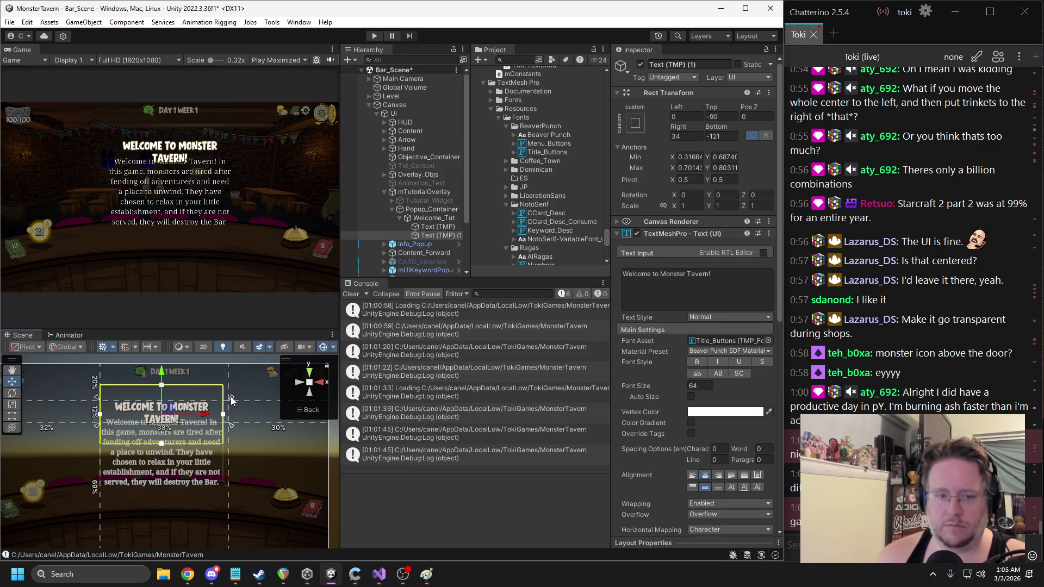
{"action": "left_click_drag", "start_coordinate": [103, 426], "coordinate": [86, 425]}
{"action": "type", "text": "0"}
{"action": "left_click", "coordinate": [721, 116]}
{"action": "type", "text": "0"}
{"action": "left_click", "coordinate": [721, 135]}
{"action": "type", "text": "0"}
{"action": "left_click", "coordinate": [685, 136]}
{"action": "type", "text": "0"}
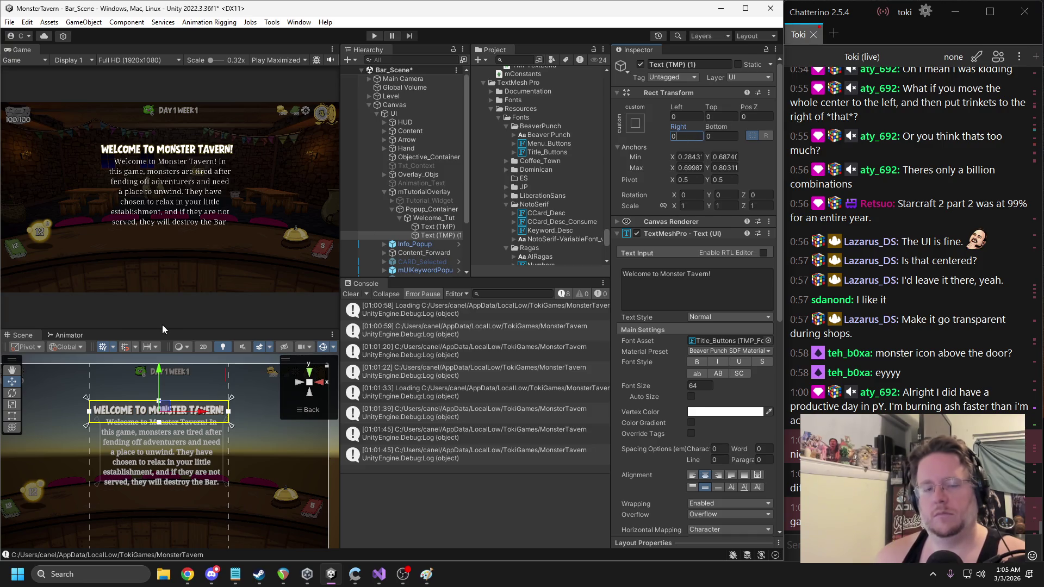
{"action": "left_click", "coordinate": [434, 226]}
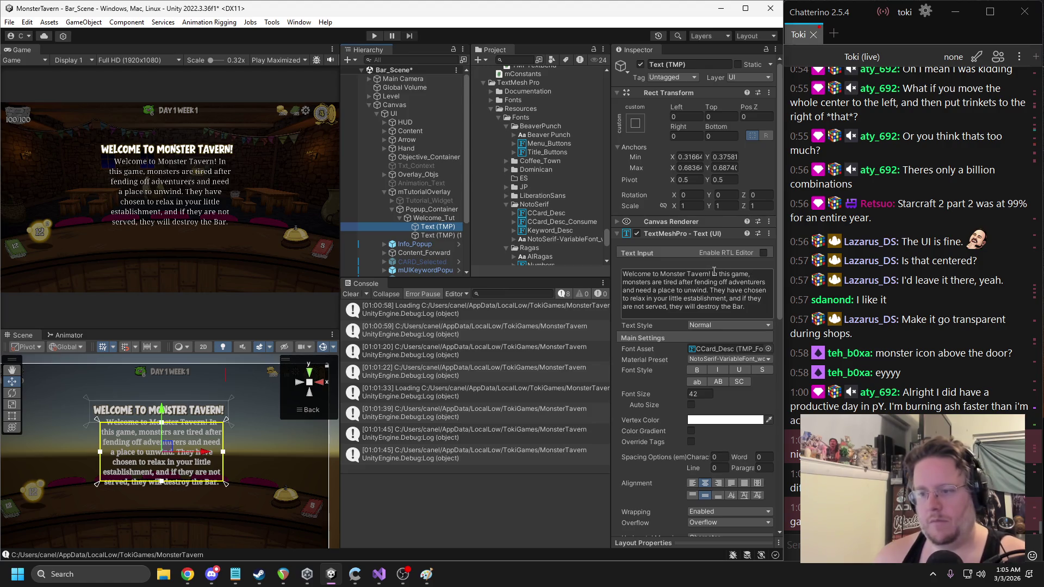
Delete the repeated welcome line from the description and re-anchor it with zero offsets
{"action": "left_click_drag", "start_coordinate": [714, 273], "coordinate": [615, 273]}
{"action": "key", "text": "BackSpace"}
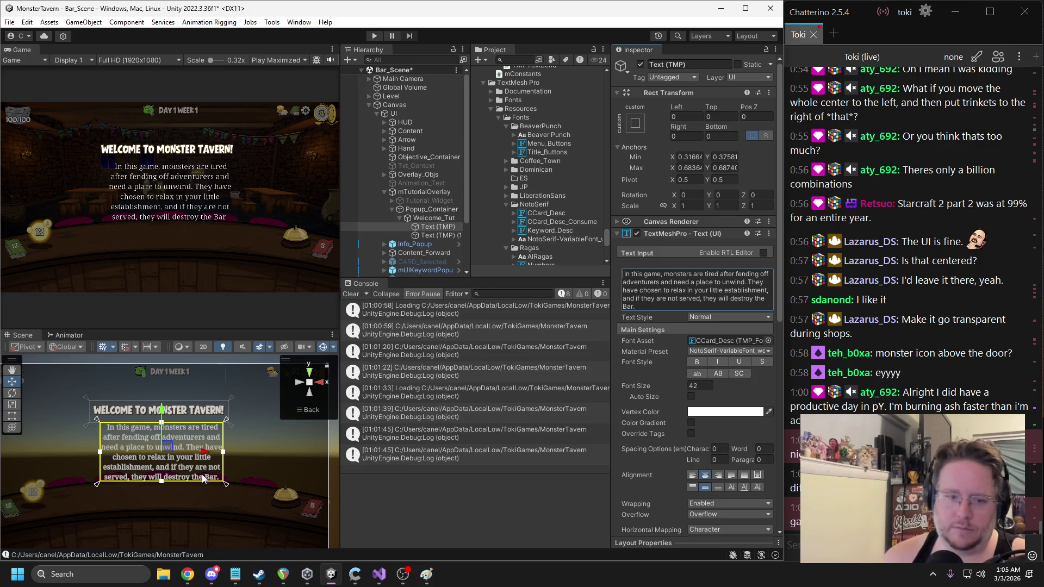
{"action": "left_click_drag", "start_coordinate": [228, 485], "coordinate": [233, 482]}
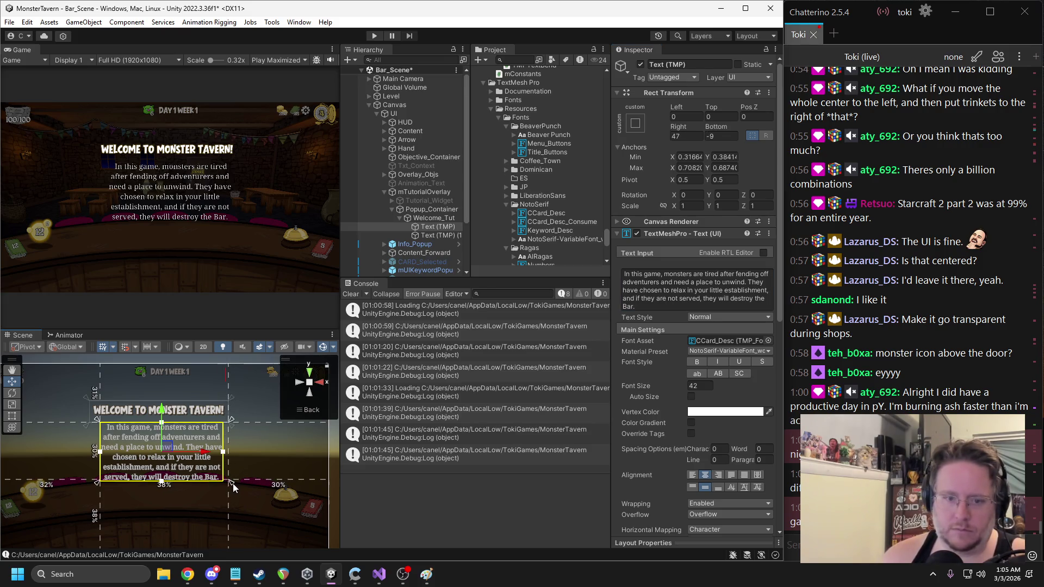
{"action": "left_click_drag", "start_coordinate": [97, 482], "coordinate": [86, 487]}
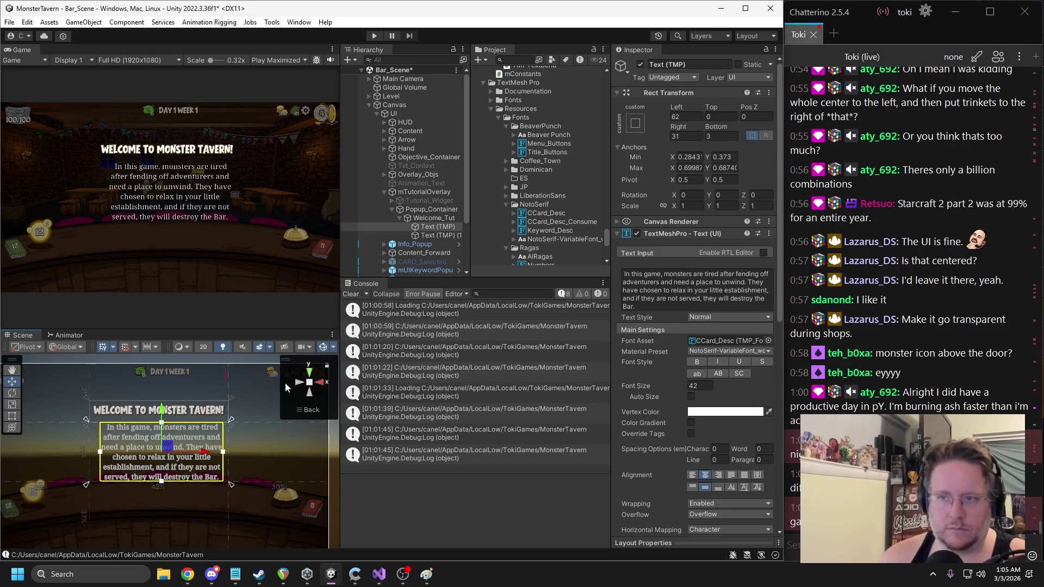
{"action": "left_click", "coordinate": [674, 117]}
{"action": "left_click", "coordinate": [688, 132]}
{"action": "type", "text": "0"}
{"action": "key", "text": "Tab"}
{"action": "type", "text": "0"}
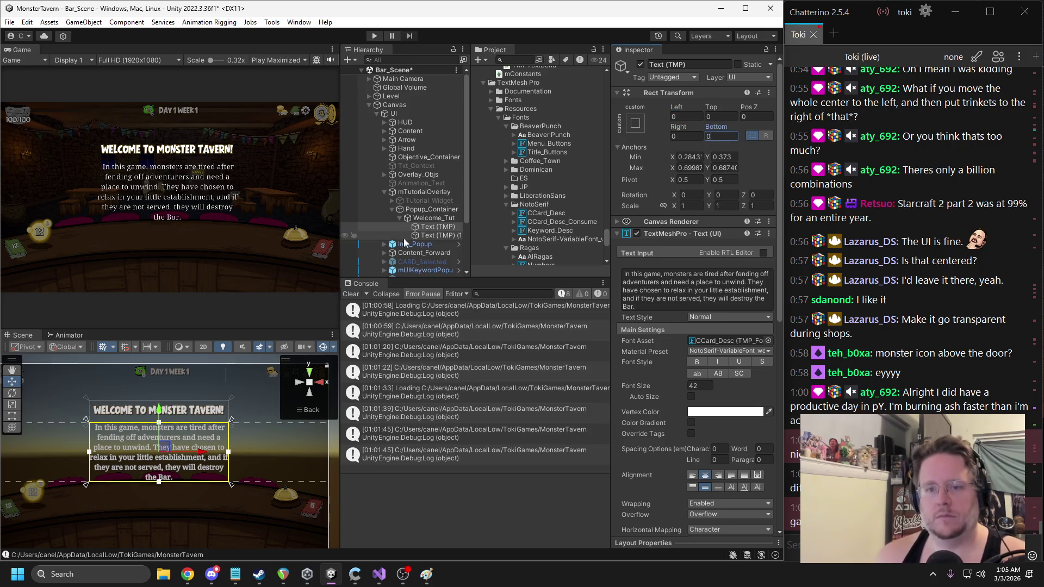
Lower both texts and anchor the description directly under the title, Bottom 0
{"action": "left_click", "coordinate": [434, 236], "text": "shift"}
{"action": "left_click_drag", "start_coordinate": [159, 374], "coordinate": [153, 392]}
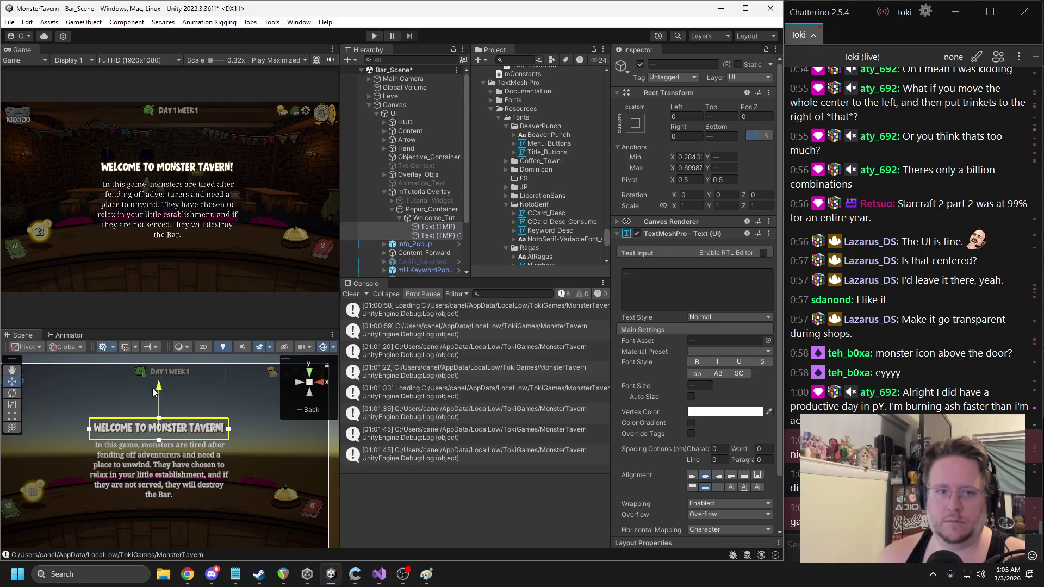
{"action": "left_click", "coordinate": [431, 222]}
{"action": "left_click", "coordinate": [431, 227]}
{"action": "left_click_drag", "start_coordinate": [233, 423], "coordinate": [231, 417]}
{"action": "left_click_drag", "start_coordinate": [231, 483], "coordinate": [231, 445]}
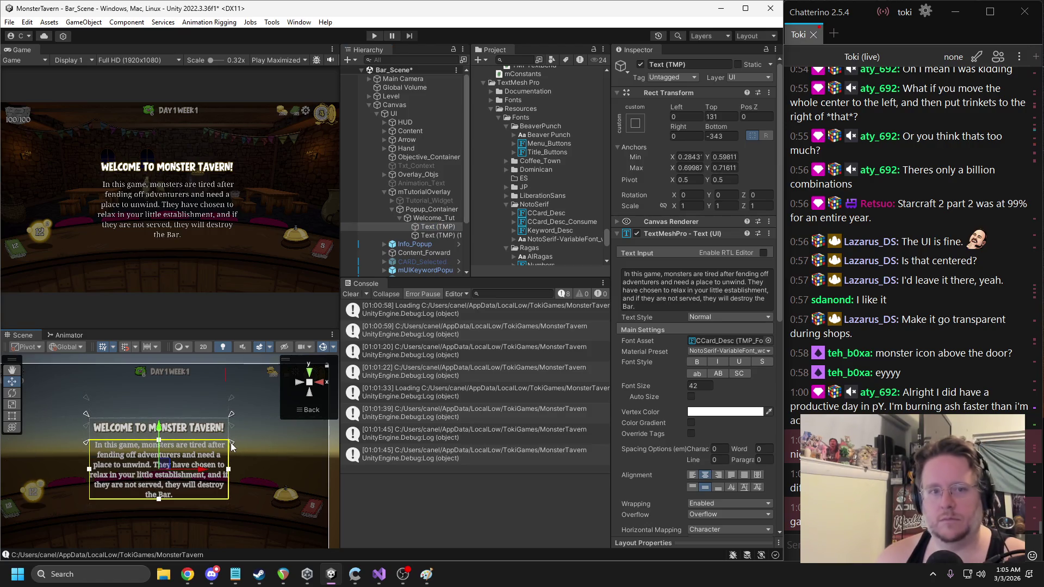
{"action": "left_click", "coordinate": [717, 137]}
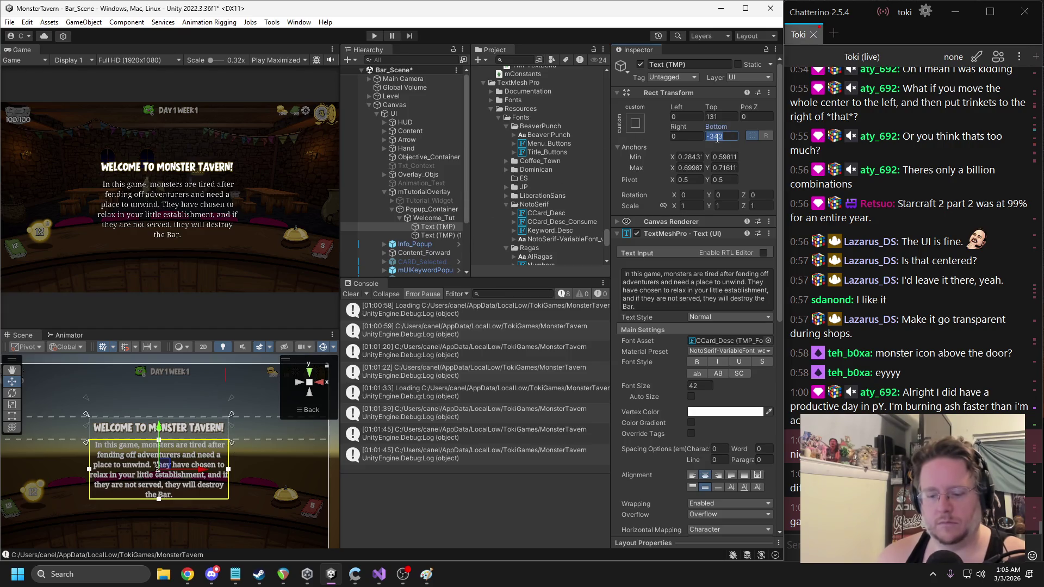
{"action": "type", "text": "0"}
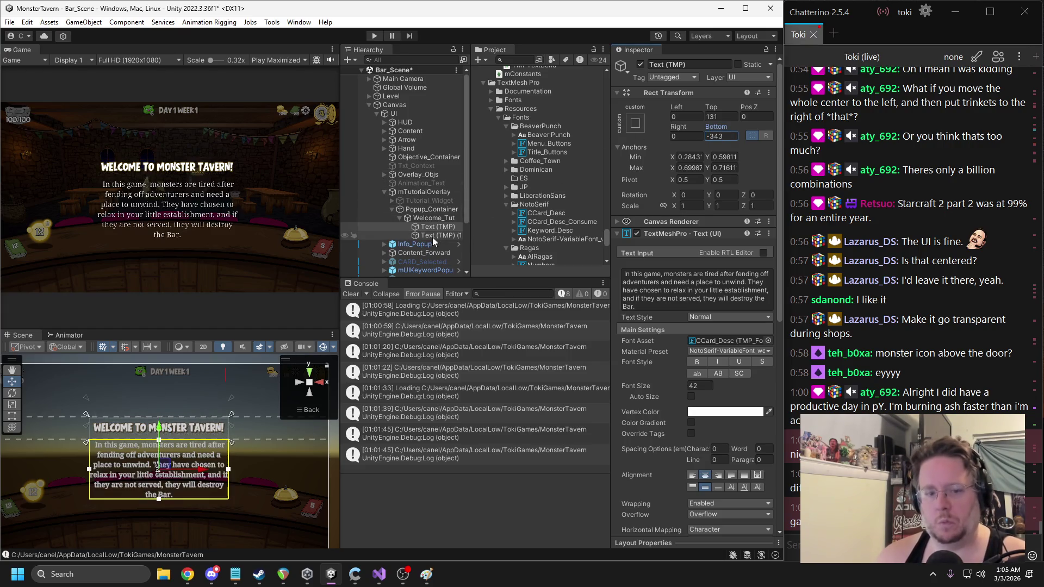
Anchor the title between Y 0.59811 and 0.71611 with Top offset 0
{"action": "left_click", "coordinate": [435, 236]}
{"action": "left_click_drag", "start_coordinate": [233, 430], "coordinate": [231, 443]}
{"action": "left_click_drag", "start_coordinate": [230, 402], "coordinate": [230, 415]}
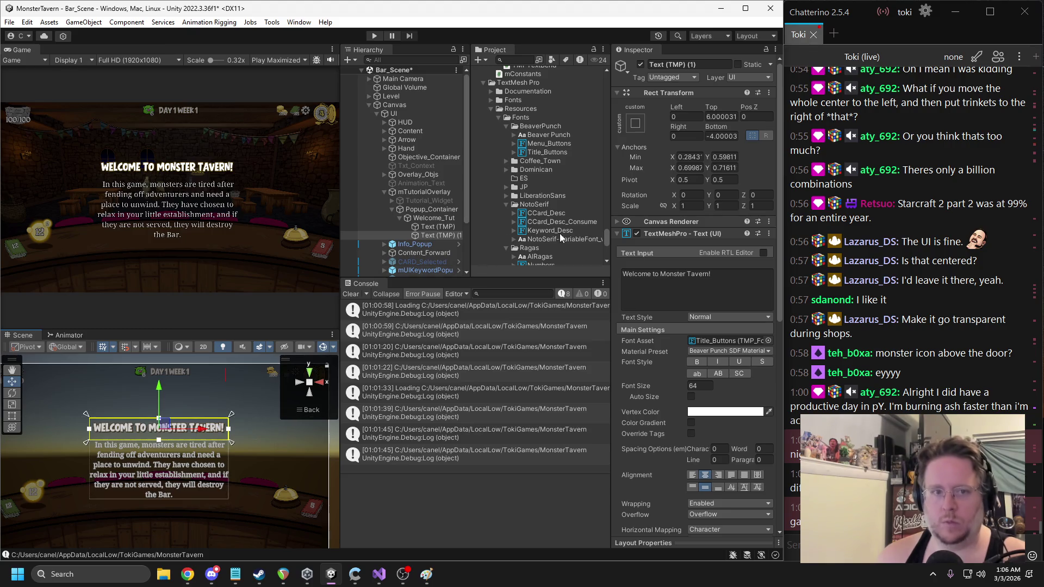
{"action": "left_click", "coordinate": [724, 116]}
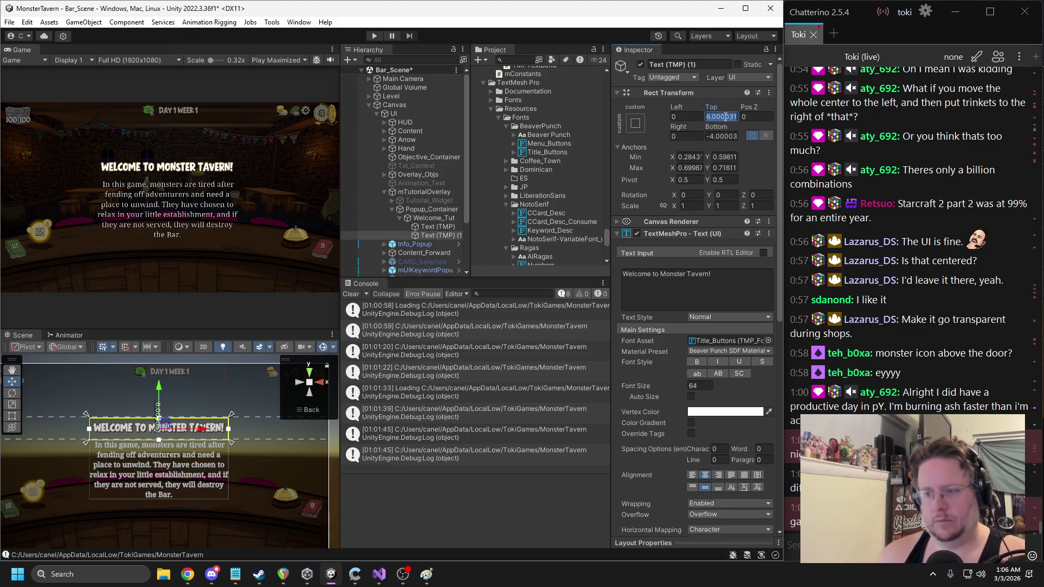
{"action": "type", "text": "0"}
{"action": "key", "text": "Return"}
Name the title Txt_Welcome and the description Txt_Welcome_Desc, ordering the title above it
{"action": "left_click", "coordinate": [445, 235]}
{"action": "left_click", "coordinate": [689, 63]}
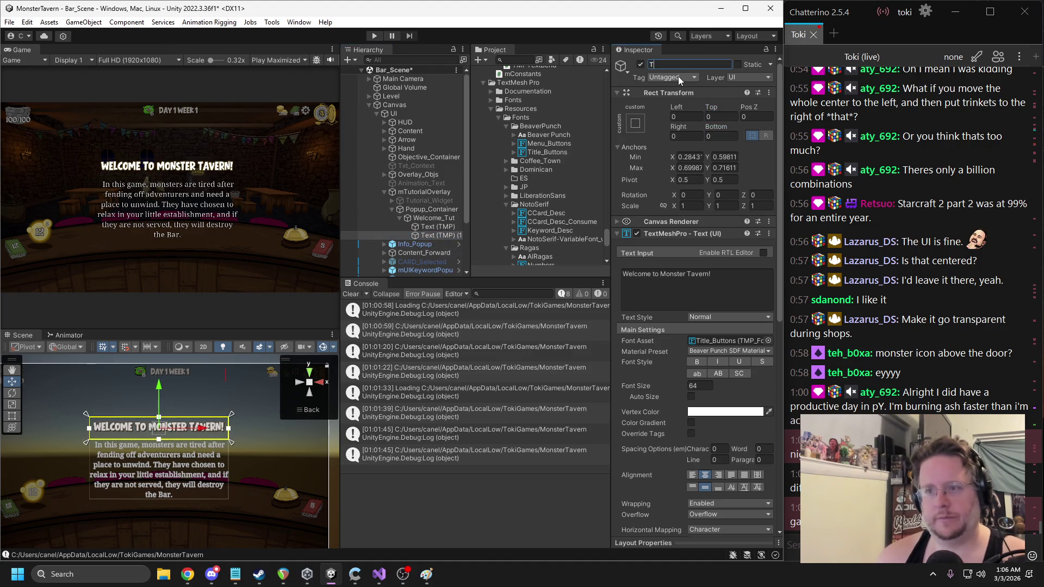
{"action": "type", "text": "Txt_Welcome"}
{"action": "key", "text": "Return"}
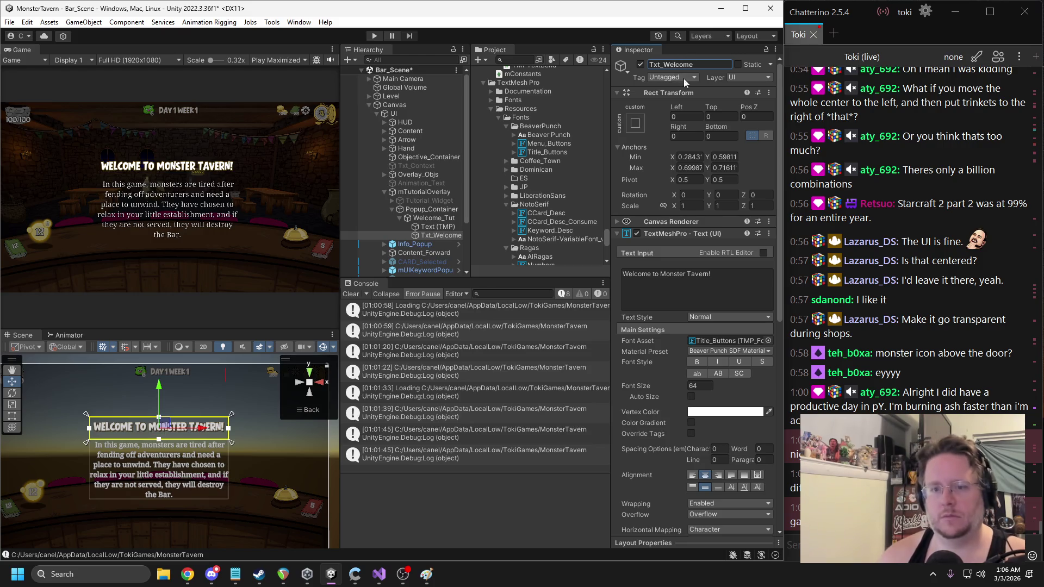
{"action": "left_click_drag", "start_coordinate": [438, 236], "coordinate": [434, 222]}
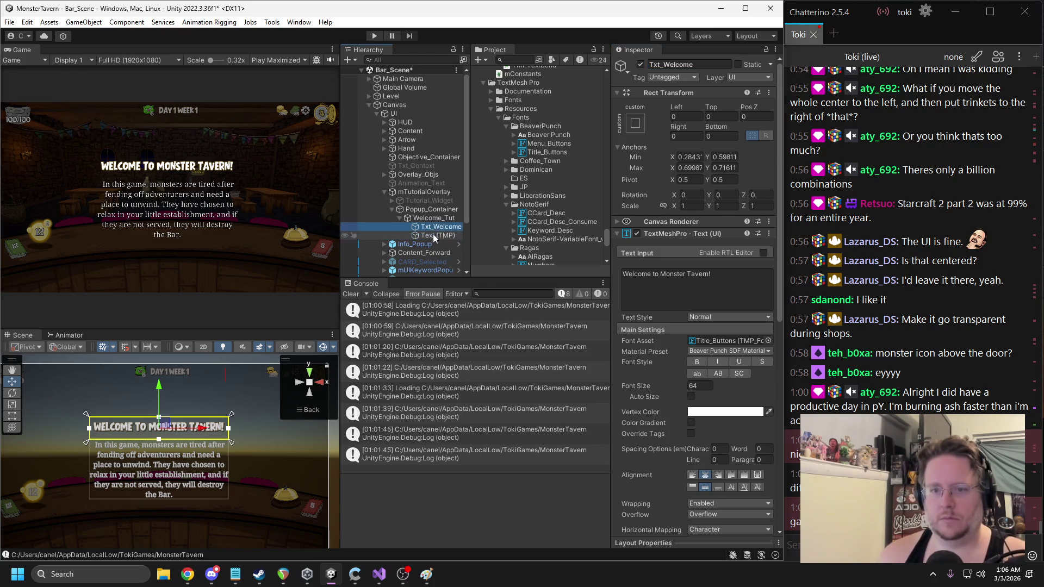
{"action": "left_click", "coordinate": [434, 236]}
{"action": "left_click", "coordinate": [704, 63]}
{"action": "type", "text": "Txt_De"}
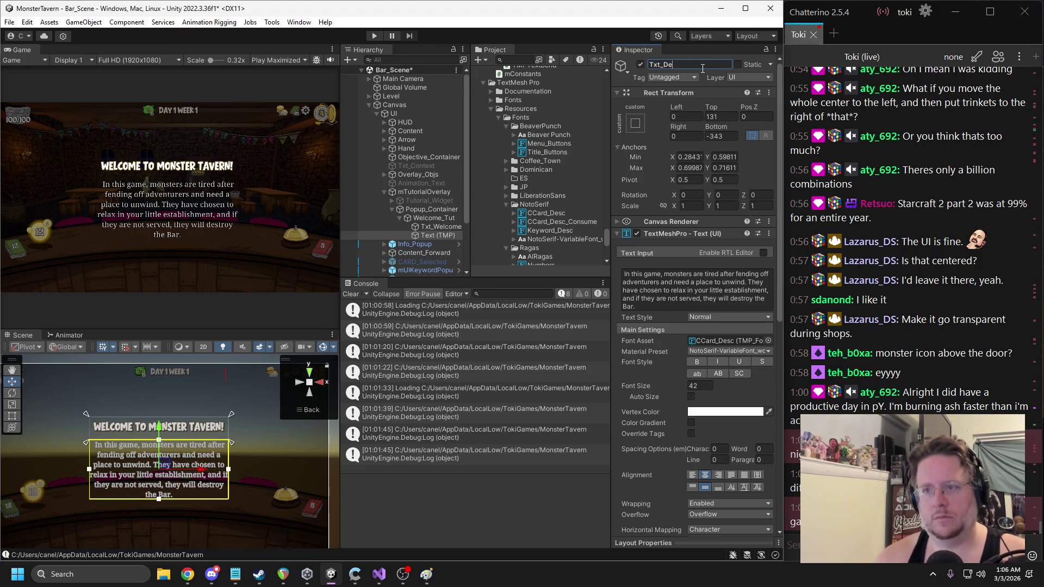
{"action": "key", "text": "BackSpace"}
{"action": "key", "text": "BackSpace"}
{"action": "type", "text": "Welcome_Desc"}
{"action": "key", "text": "Return"}
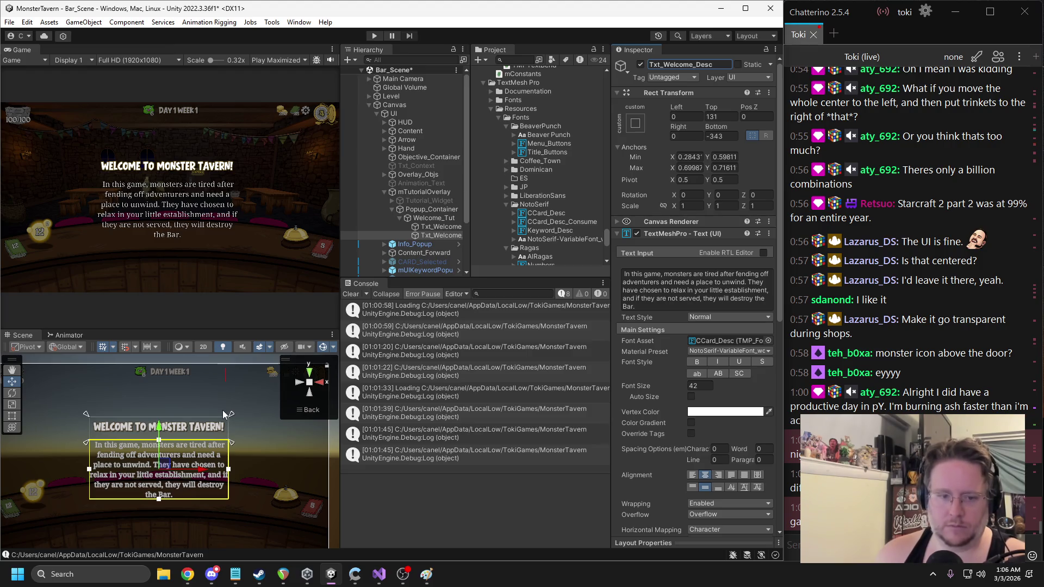
Give the description font size 38, top alignment and the Keyword_Desc font asset
{"action": "left_click", "coordinate": [700, 385]}
{"action": "type", "text": "38"}
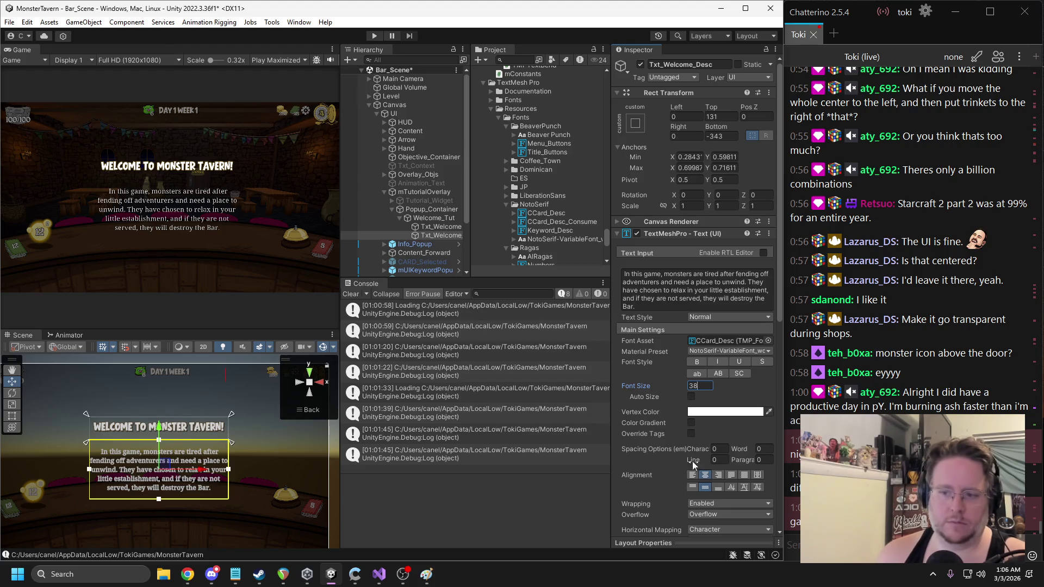
{"action": "left_click", "coordinate": [705, 488]}
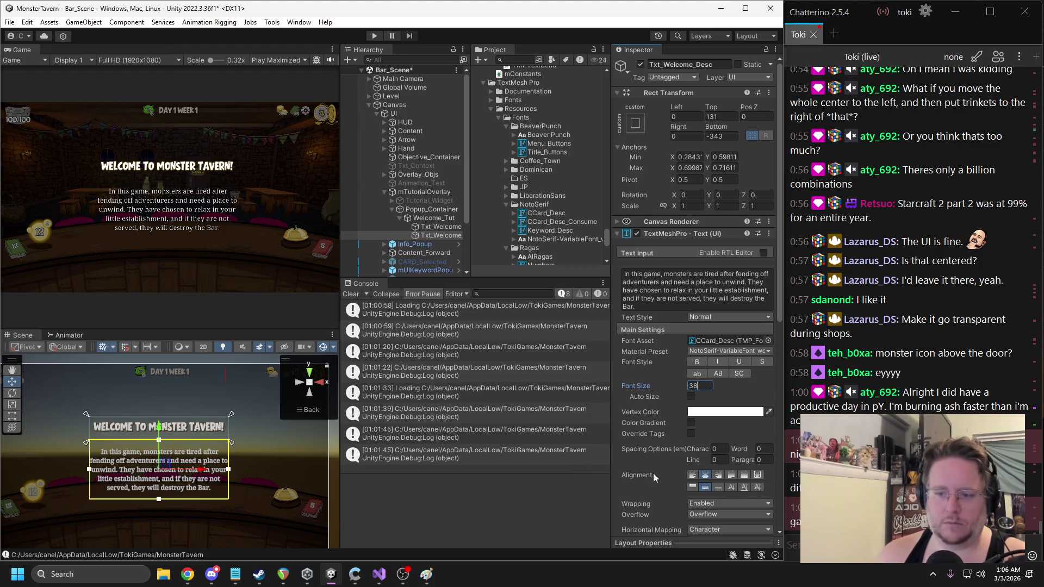
{"action": "left_click", "coordinate": [693, 487]}
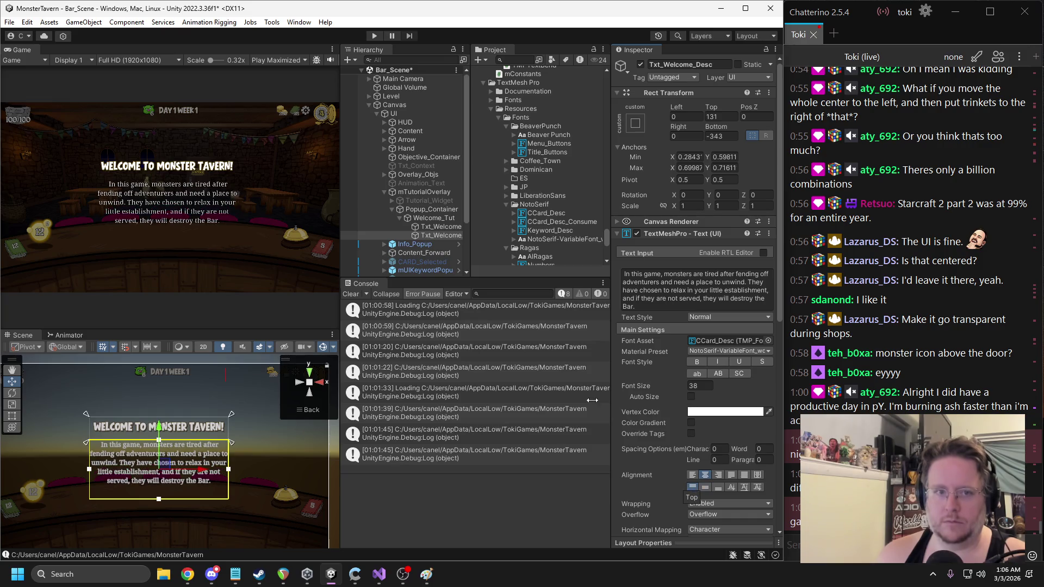
{"action": "mouse_move", "coordinate": [562, 222]}
{"action": "left_mouse_down"}
{"action": "mouse_move", "coordinate": [553, 233]}
{"action": "mouse_move", "coordinate": [716, 327]}
{"action": "mouse_move", "coordinate": [721, 342]}
{"action": "left_mouse_up"}
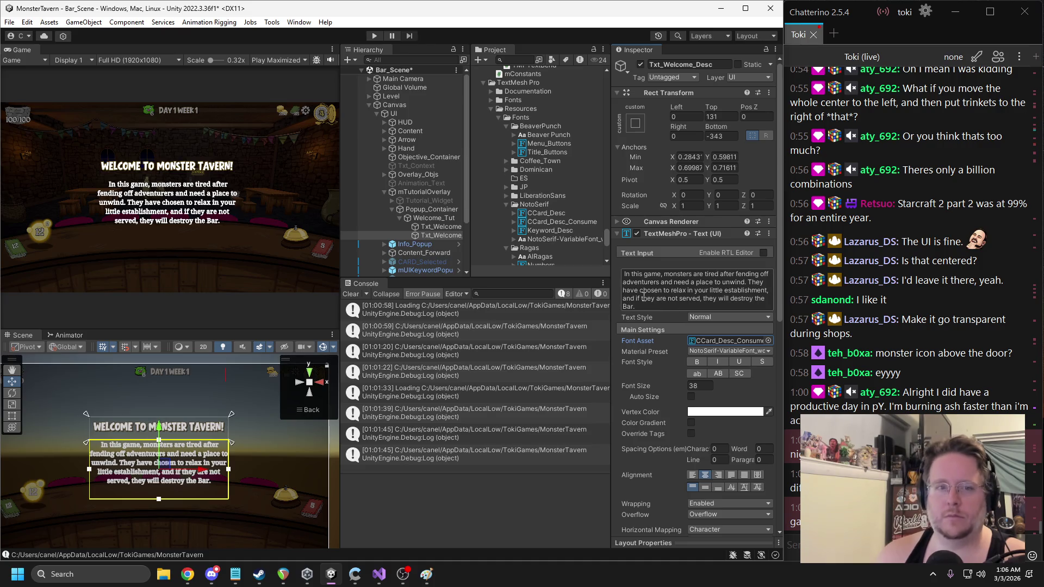
{"action": "mouse_move", "coordinate": [553, 233]}
{"action": "left_mouse_down"}
{"action": "mouse_move", "coordinate": [737, 341]}
{"action": "mouse_move", "coordinate": [728, 337]}
{"action": "left_mouse_up"}
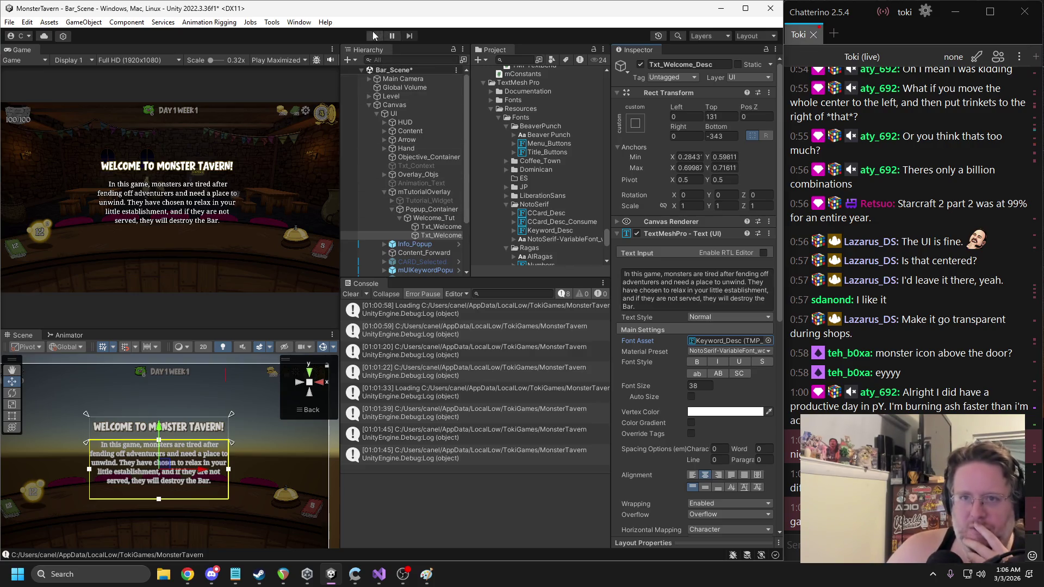
Preview the overlay in play mode and disable the Tutorial_Widget object
{"action": "left_click", "coordinate": [374, 36]}
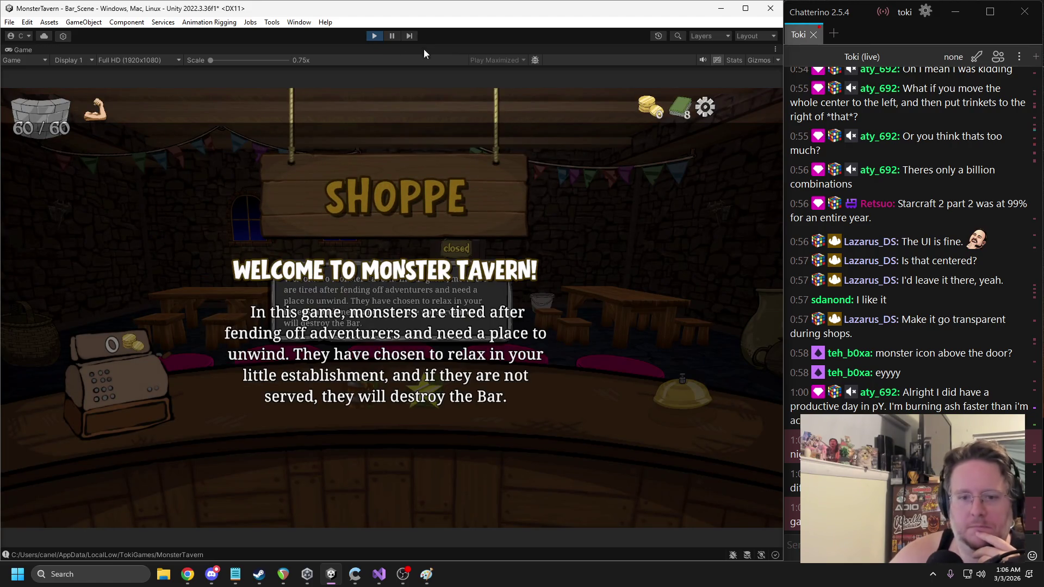
{"action": "left_click", "coordinate": [392, 36]}
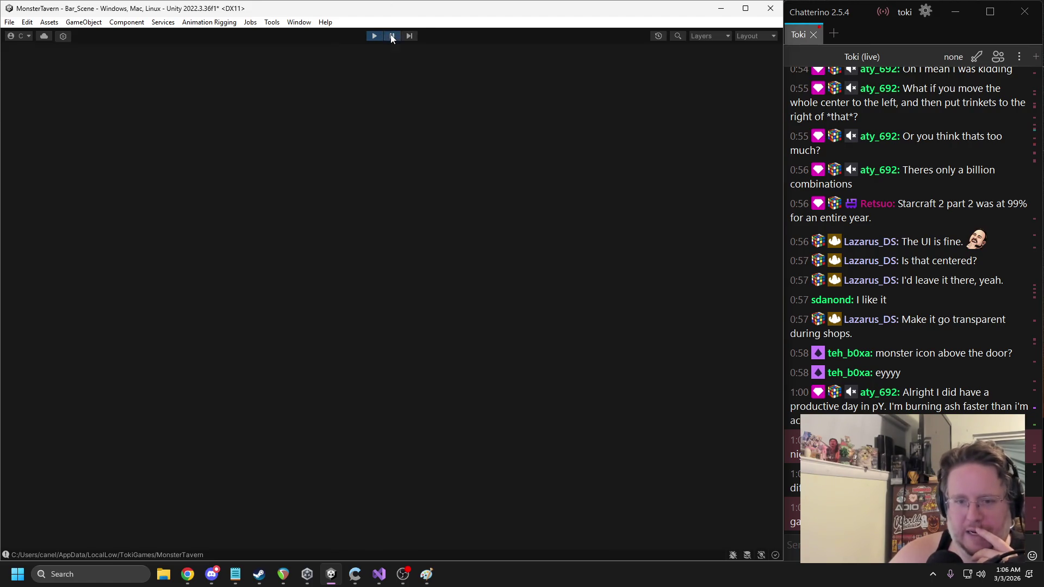
{"action": "left_click", "coordinate": [392, 36]}
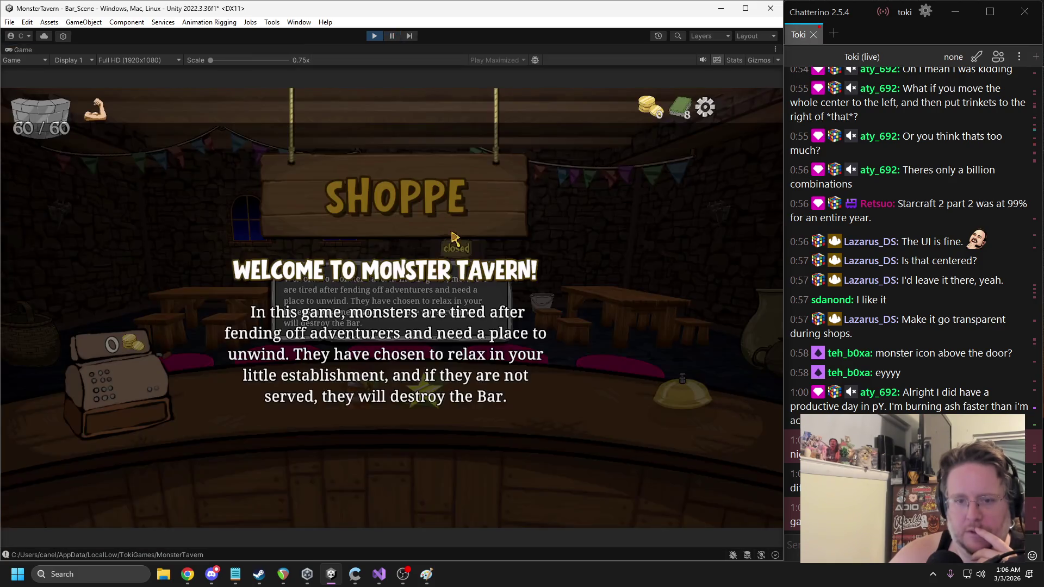
{"action": "left_click", "coordinate": [394, 36]}
{"action": "left_click", "coordinate": [422, 211]}
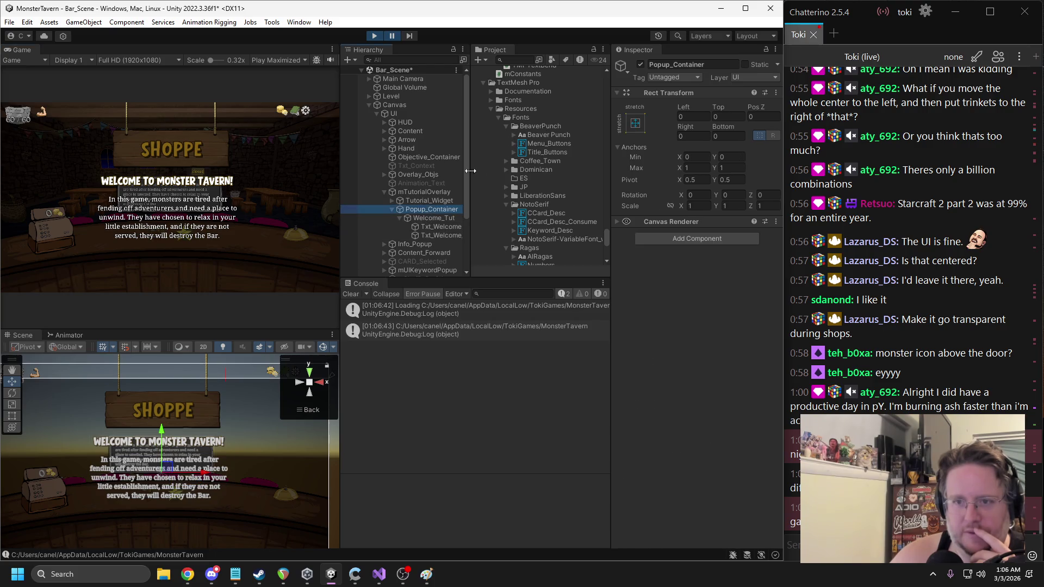
{"action": "left_click", "coordinate": [429, 201]}
{"action": "left_click", "coordinate": [641, 64]}
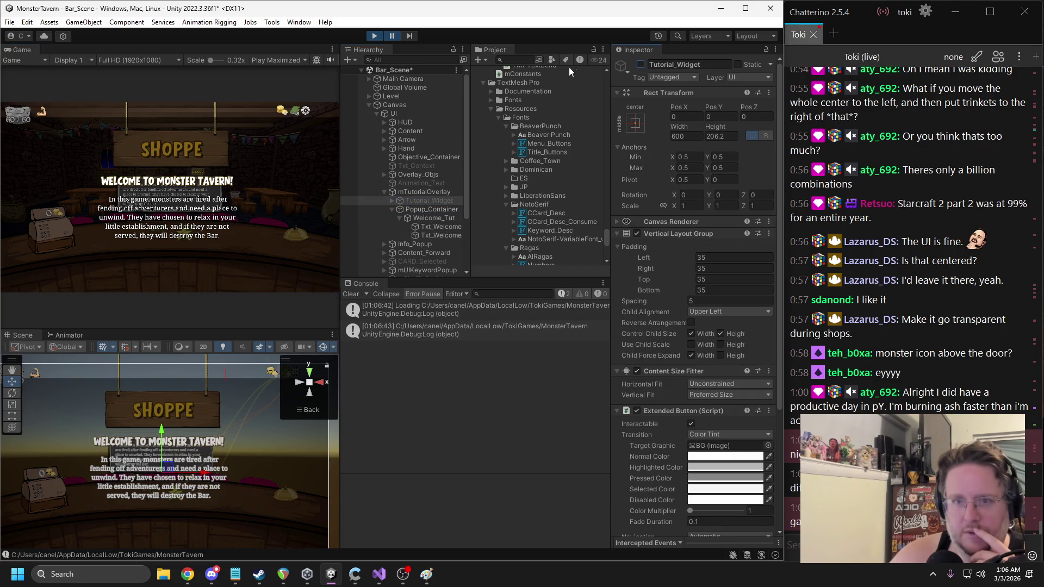
{"action": "left_click", "coordinate": [391, 36]}
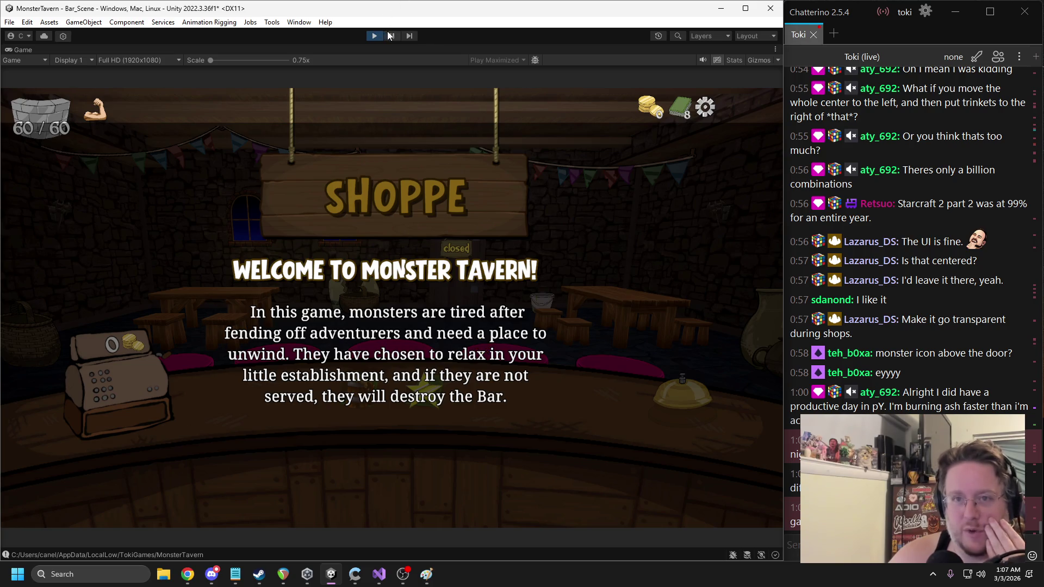
Try another font, then LiberationSans, on Txt_Welcome_Desc, previewing each in the game
{"action": "left_click", "coordinate": [388, 35]}
{"action": "left_click", "coordinate": [439, 235]}
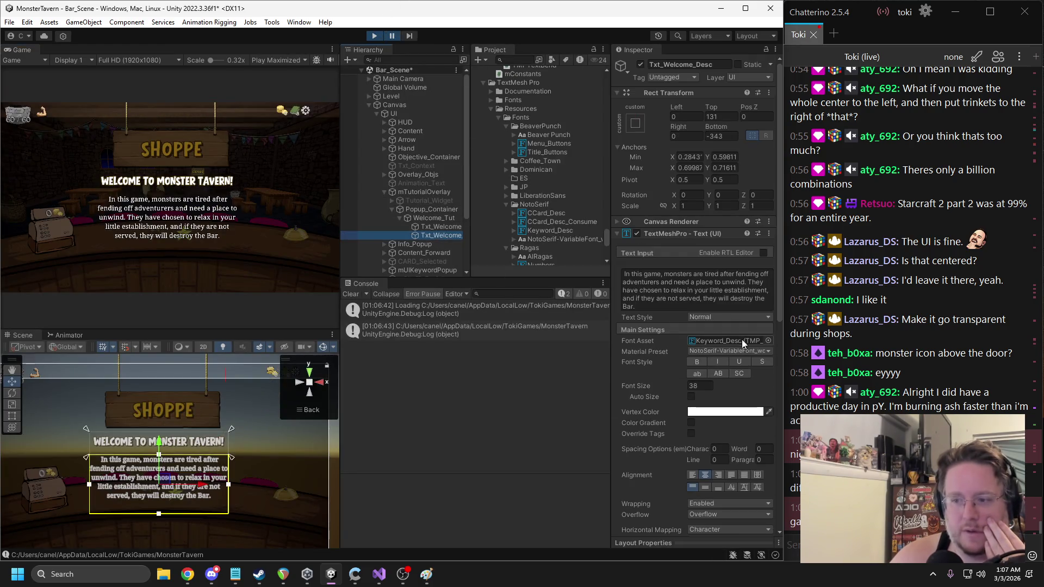
{"action": "mouse_move", "coordinate": [544, 145]}
{"action": "left_mouse_down"}
{"action": "mouse_move", "coordinate": [708, 354]}
{"action": "mouse_move", "coordinate": [707, 342]}
{"action": "left_mouse_up"}
{"action": "left_click", "coordinate": [391, 36]}
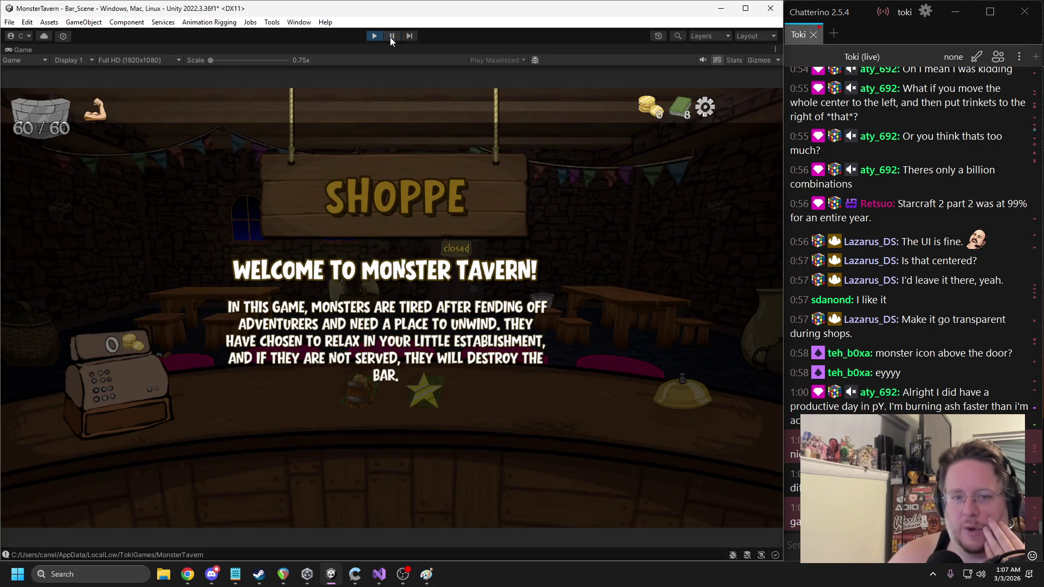
{"action": "left_click", "coordinate": [390, 37]}
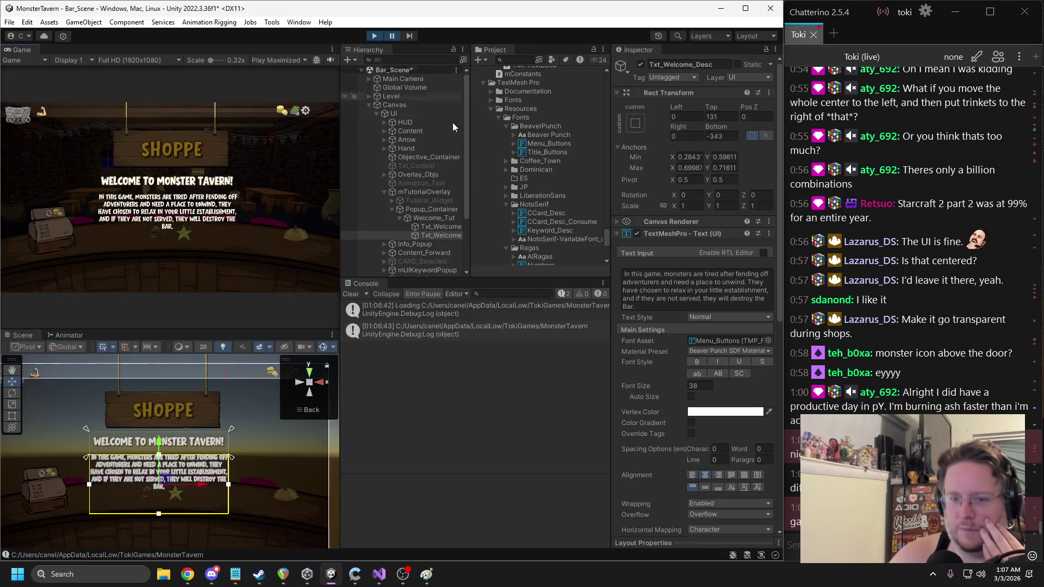
{"action": "left_click", "coordinate": [507, 196]}
{"action": "mouse_move", "coordinate": [543, 200]}
{"action": "left_mouse_down"}
{"action": "mouse_move", "coordinate": [652, 261]}
{"action": "mouse_move", "coordinate": [706, 342]}
{"action": "left_mouse_up"}
{"action": "left_click", "coordinate": [391, 39]}
{"action": "left_click", "coordinate": [391, 37]}
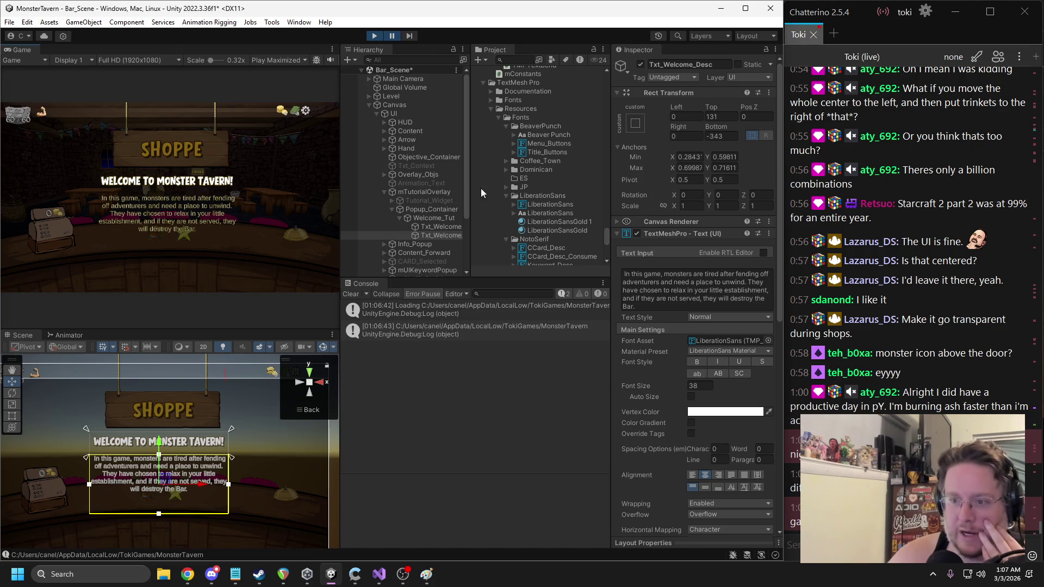
Try Anim_Text, then settle on General_Header as the description font
{"action": "left_click", "coordinate": [506, 161]}
{"action": "left_click_drag", "start_coordinate": [547, 175], "coordinate": [704, 339]}
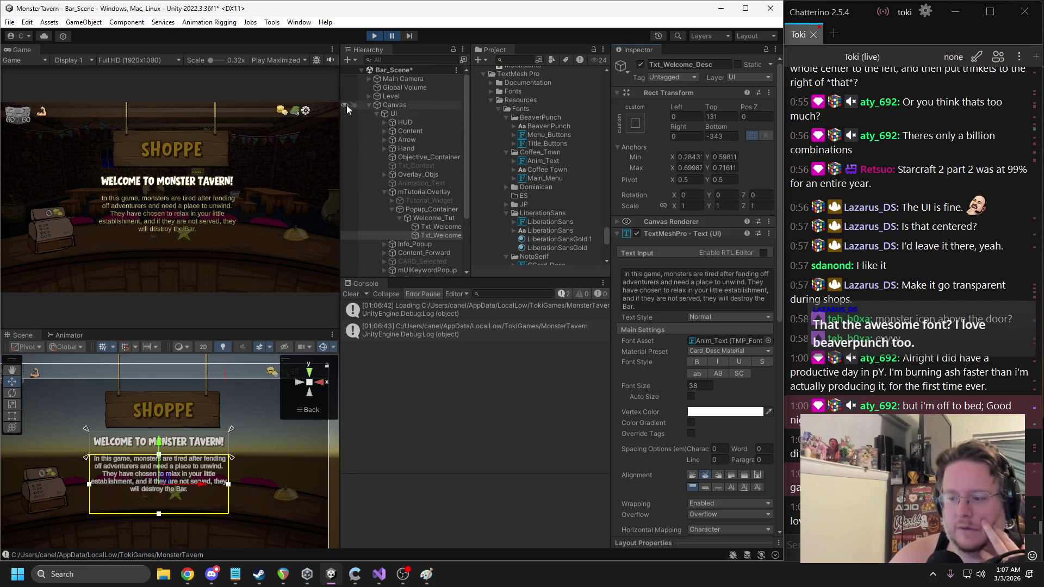
{"action": "left_click", "coordinate": [392, 36]}
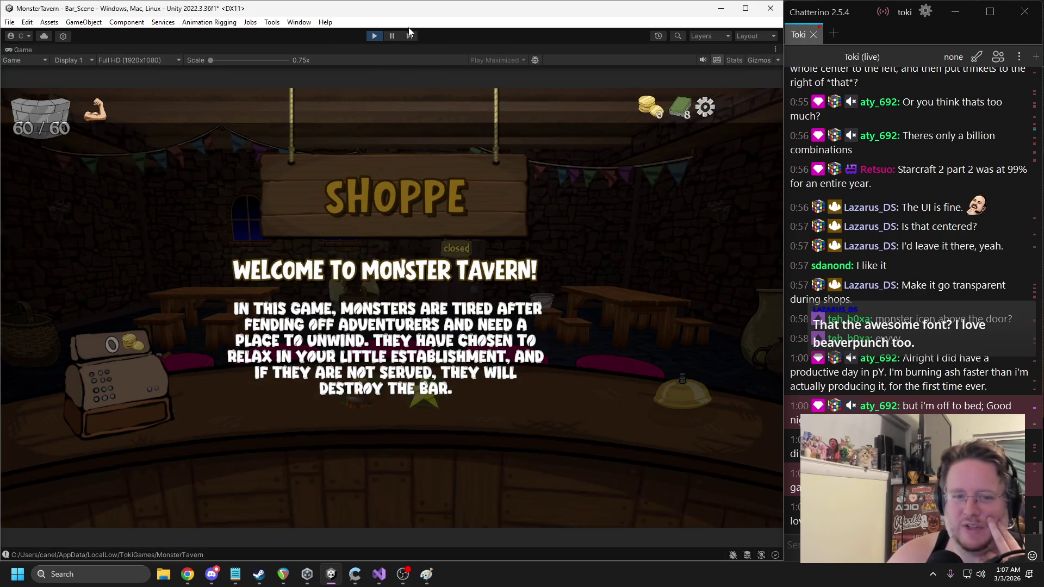
{"action": "left_click", "coordinate": [393, 36]}
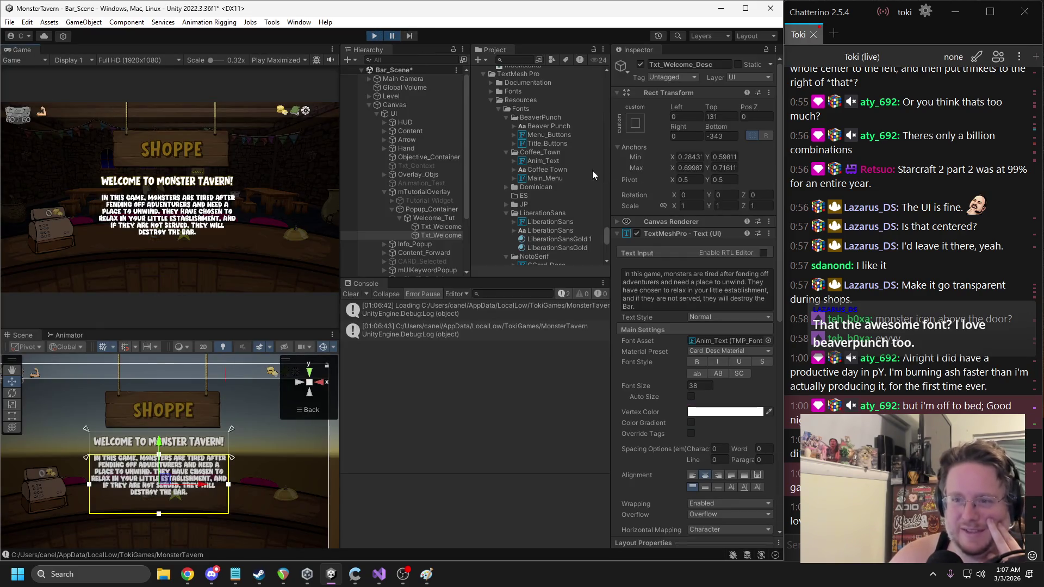
{"action": "left_click", "coordinate": [507, 152]}
{"action": "left_click", "coordinate": [506, 161]}
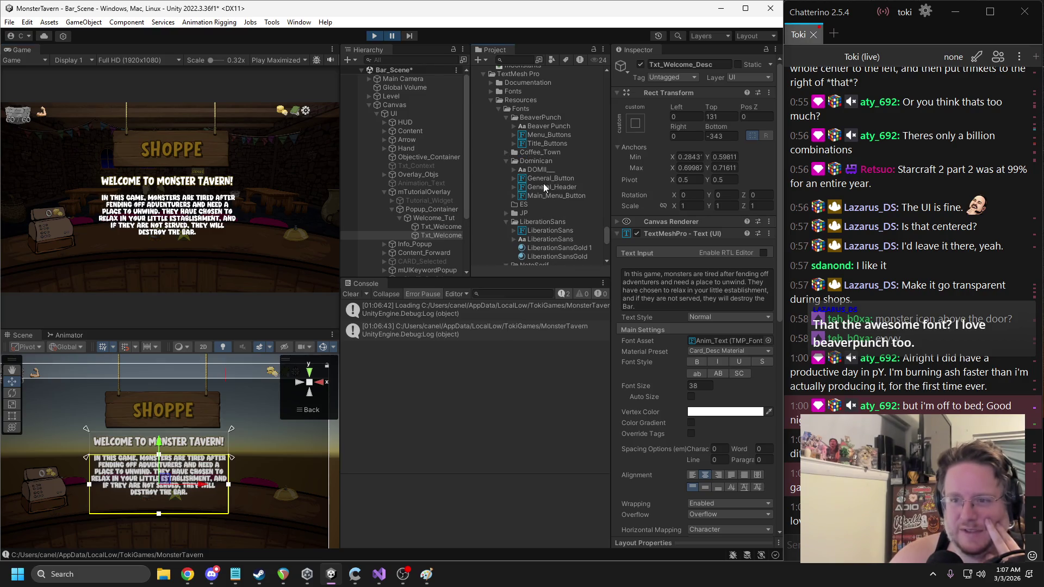
{"action": "left_click_drag", "start_coordinate": [544, 187], "coordinate": [718, 345]}
{"action": "left_click", "coordinate": [394, 34]}
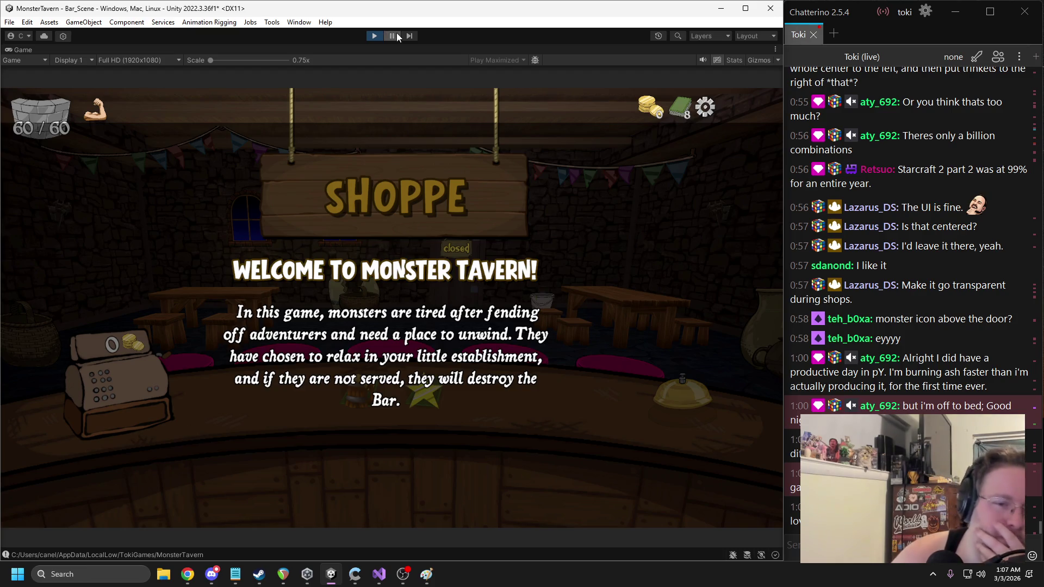
{"action": "left_click", "coordinate": [396, 33]}
Raise the Welcome_Tut background image's alpha to make it darker, and preview it
{"action": "left_click", "coordinate": [442, 217]}
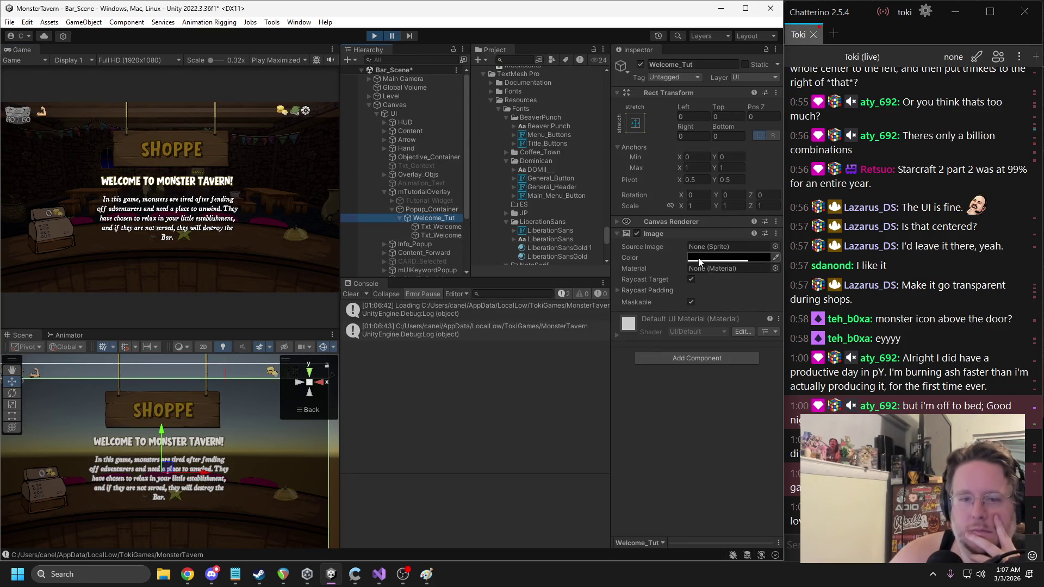
{"action": "left_click", "coordinate": [723, 257]}
{"action": "left_click_drag", "start_coordinate": [762, 470], "coordinate": [781, 471]}
{"action": "left_click", "coordinate": [818, 250]}
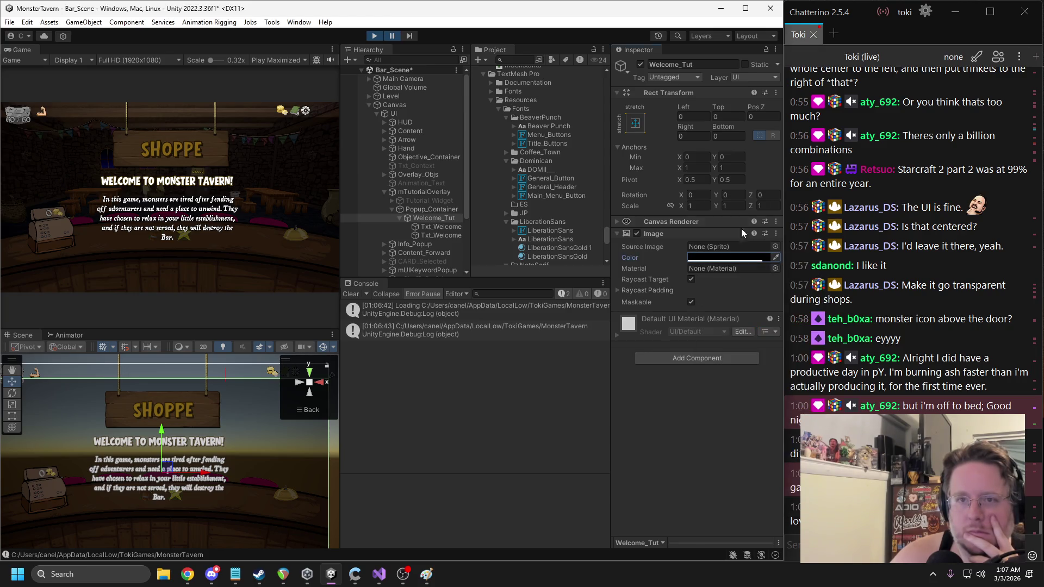
{"action": "left_click", "coordinate": [392, 36]}
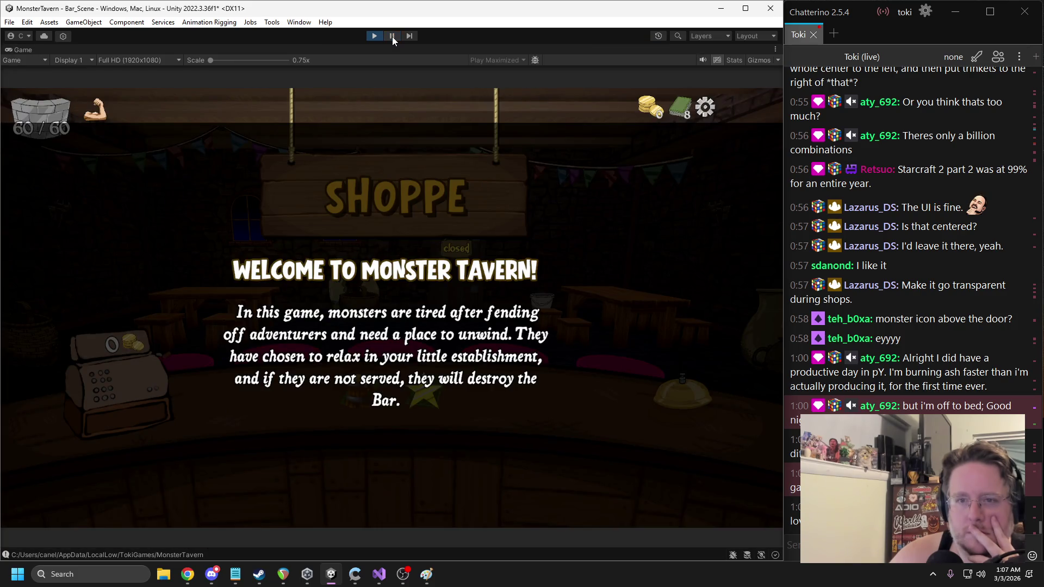
{"action": "left_click", "coordinate": [393, 36]}
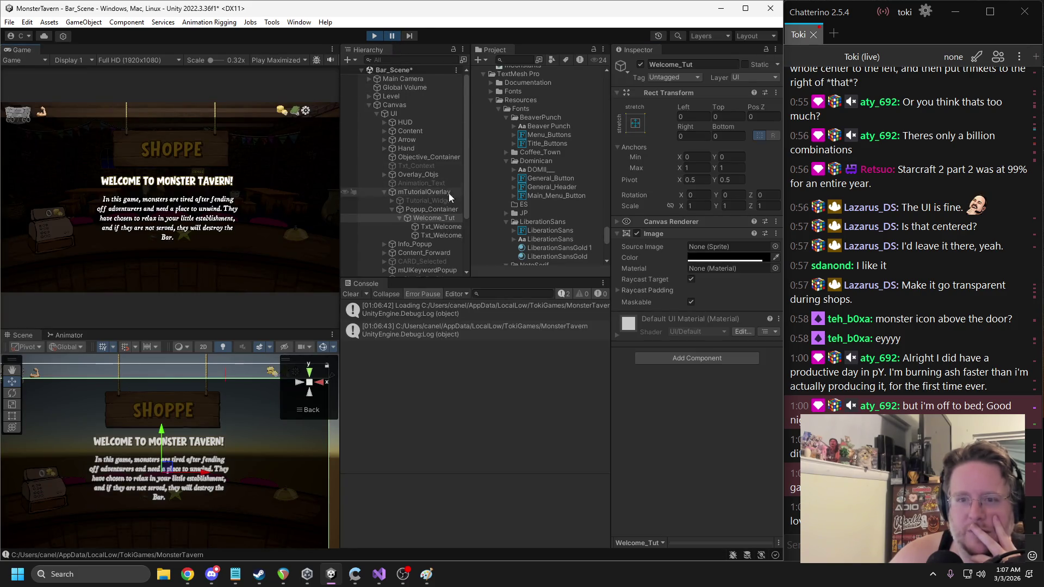
Set the mTutorialOverlay Bottom offset to 0
{"action": "key", "text": "f"}
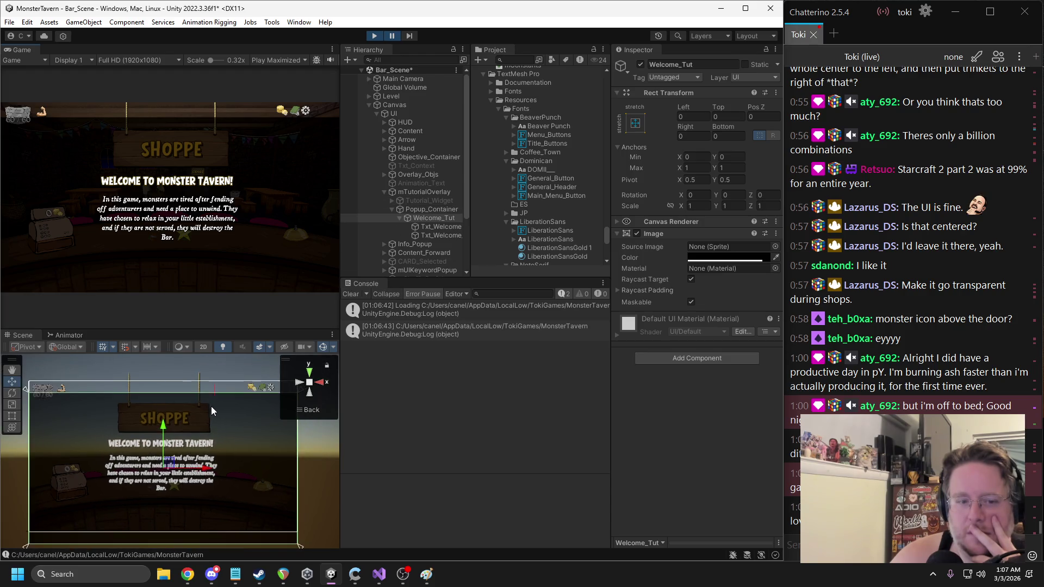
{"action": "left_click", "coordinate": [425, 210]}
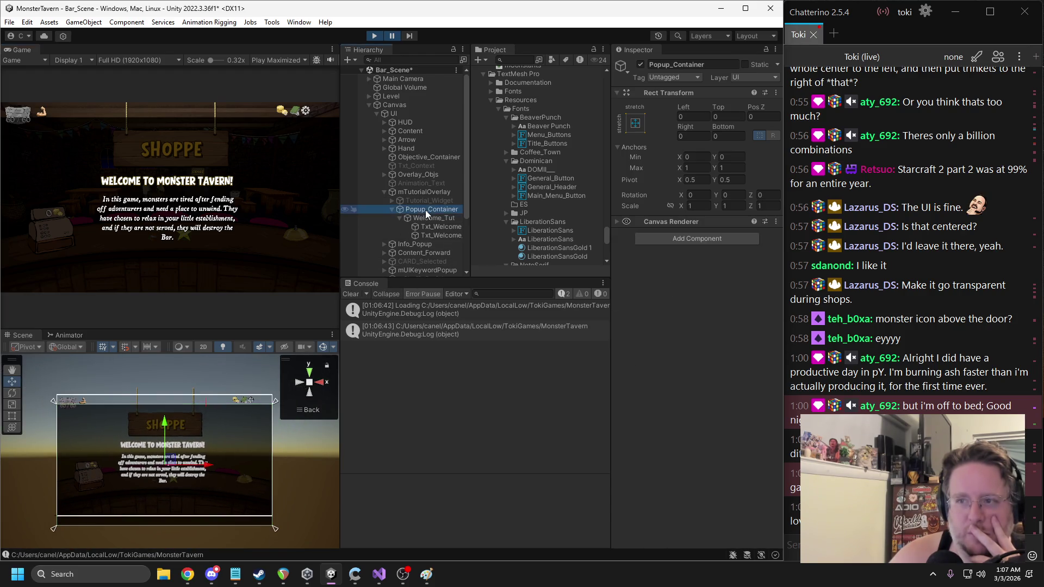
{"action": "left_click", "coordinate": [409, 193]}
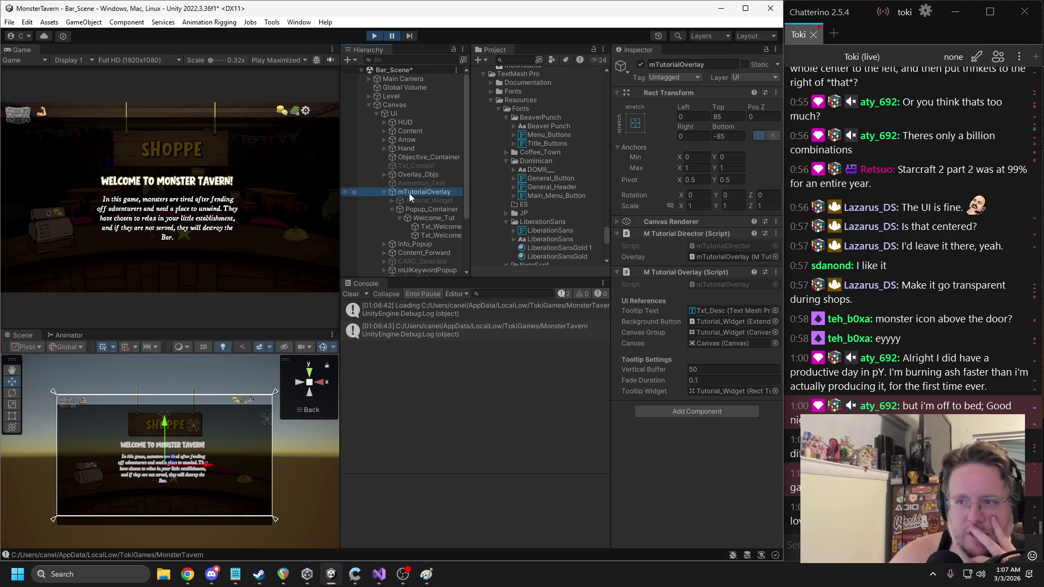
{"action": "left_click", "coordinate": [724, 117]}
{"action": "left_click", "coordinate": [728, 136]}
{"action": "type", "text": "0"}
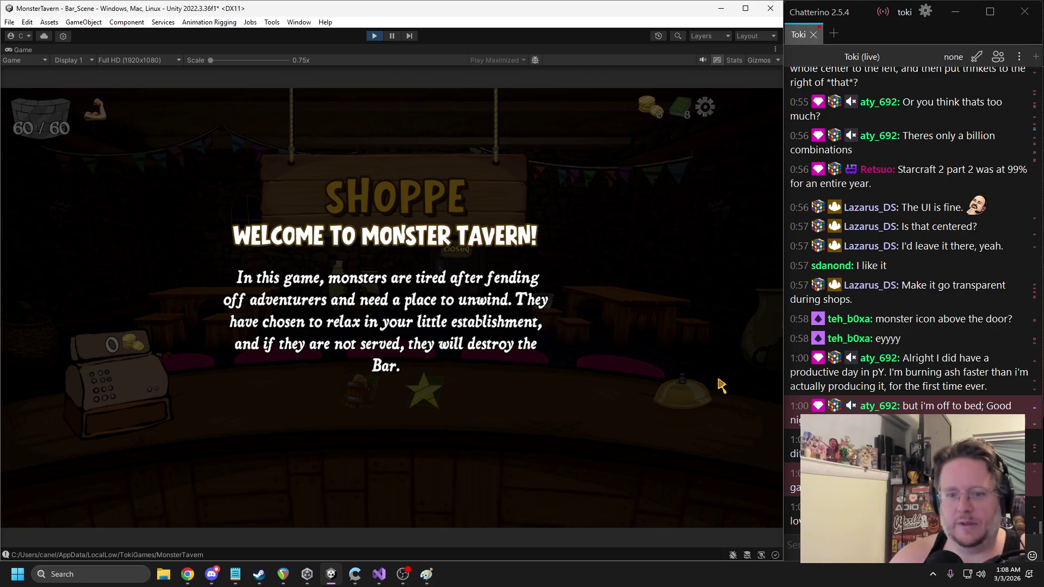
{"action": "left_click", "coordinate": [392, 36]}
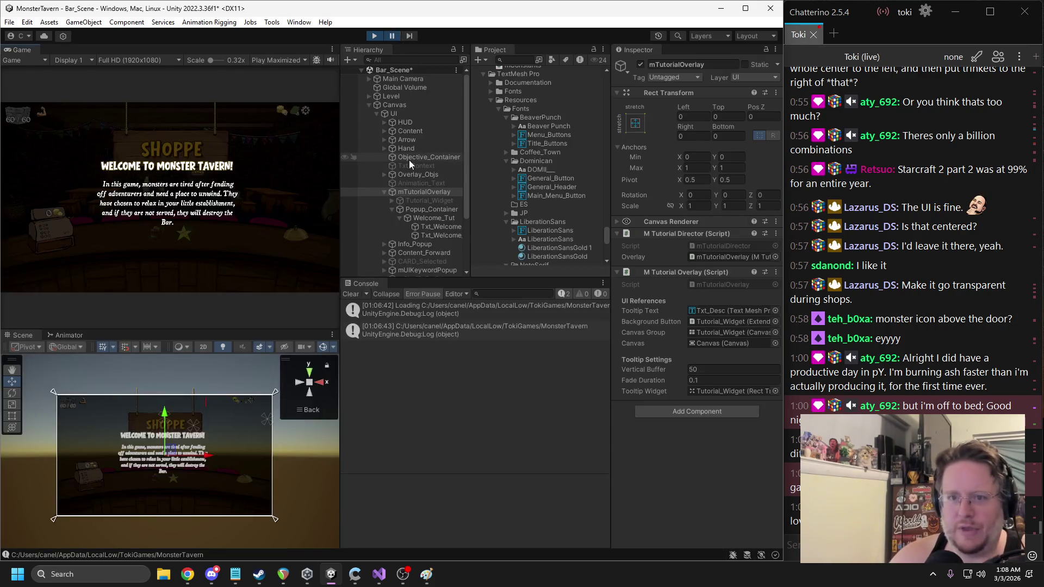
Switch the description font to Keyword_Desc and set the play mode to Play Focused
{"action": "left_click", "coordinate": [435, 235]}
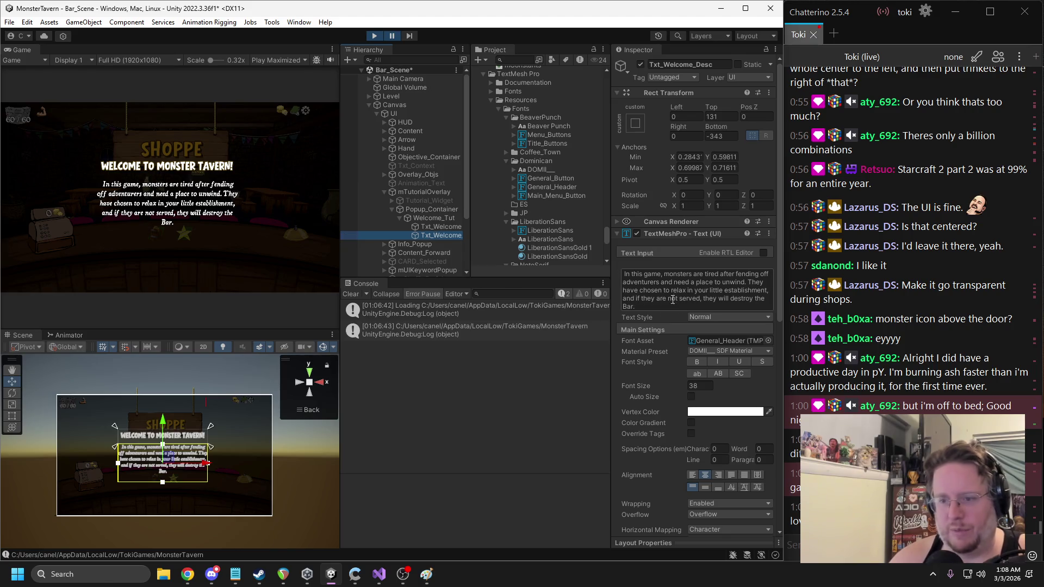
{"action": "scroll", "coordinate": [554, 227], "scroll_direction": "down", "scroll_amount": 3}
{"action": "left_click", "coordinate": [505, 156]}
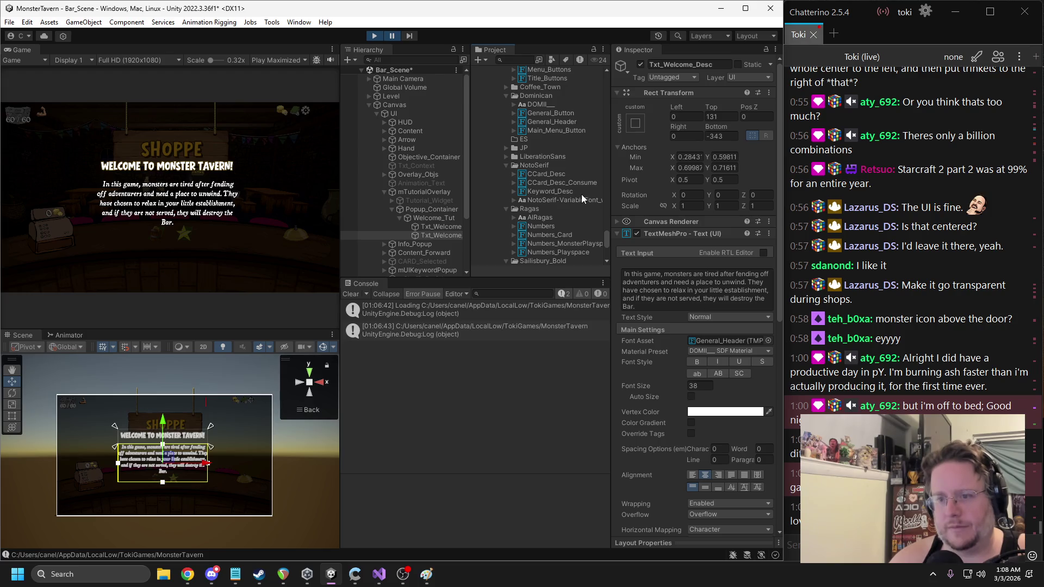
{"action": "left_click_drag", "start_coordinate": [563, 191], "coordinate": [728, 340]}
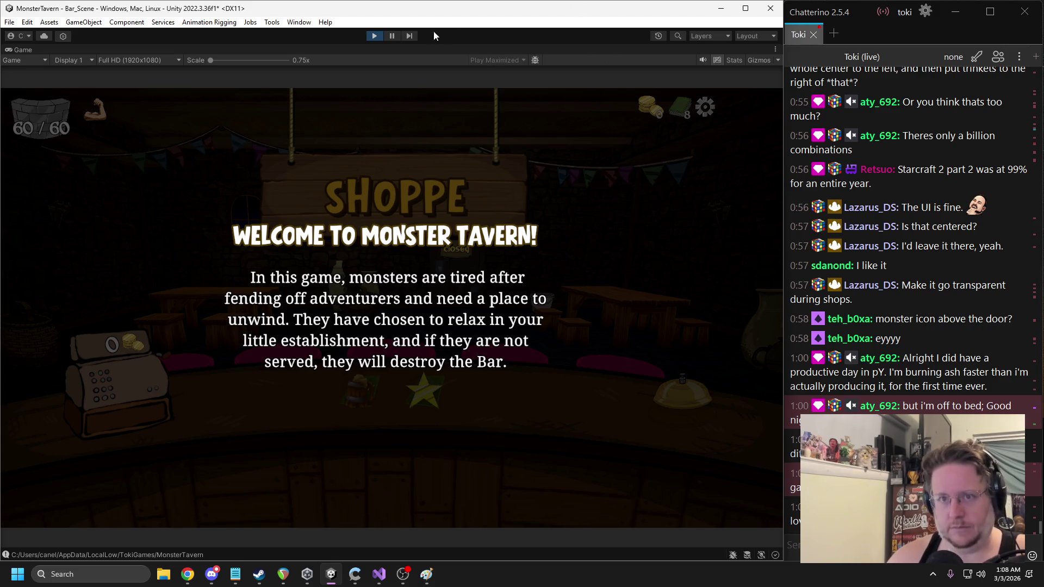
{"action": "left_click", "coordinate": [390, 38]}
{"action": "left_click", "coordinate": [255, 59]}
{"action": "left_click", "coordinate": [289, 72]}
{"action": "left_click", "coordinate": [723, 342]}
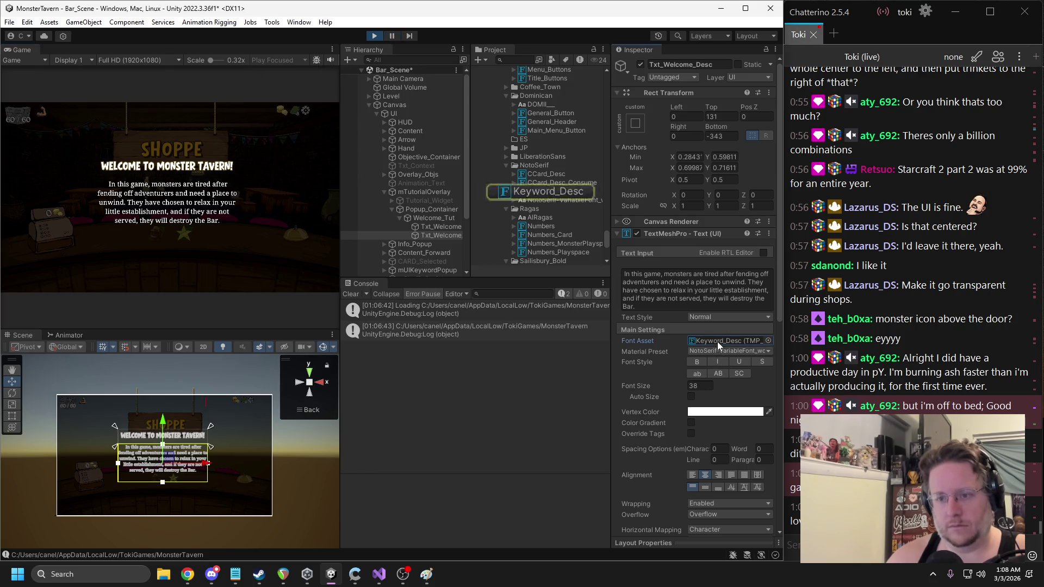
Try Numbers and CCard_Desc, apply CCard_Desc_Consume, and preview the game maximized
{"action": "left_click_drag", "start_coordinate": [542, 227], "coordinate": [721, 343]}
{"action": "left_click_drag", "start_coordinate": [547, 174], "coordinate": [723, 340]}
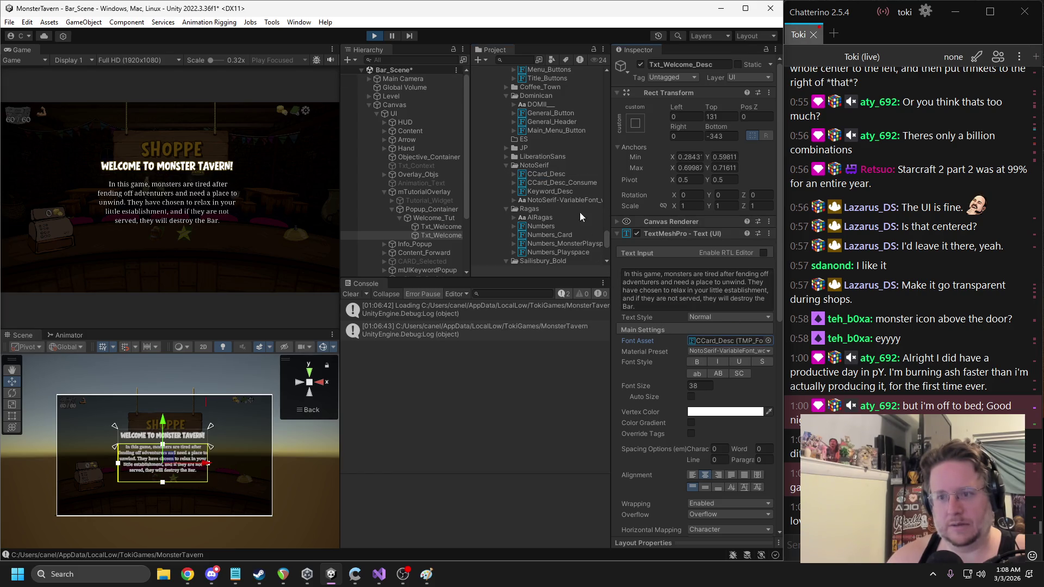
{"action": "mouse_move", "coordinate": [547, 181]}
{"action": "left_mouse_down"}
{"action": "mouse_move", "coordinate": [726, 304]}
{"action": "mouse_move", "coordinate": [722, 341]}
{"action": "left_mouse_up"}
{"action": "left_click", "coordinate": [274, 60]}
{"action": "left_click", "coordinate": [288, 98]}
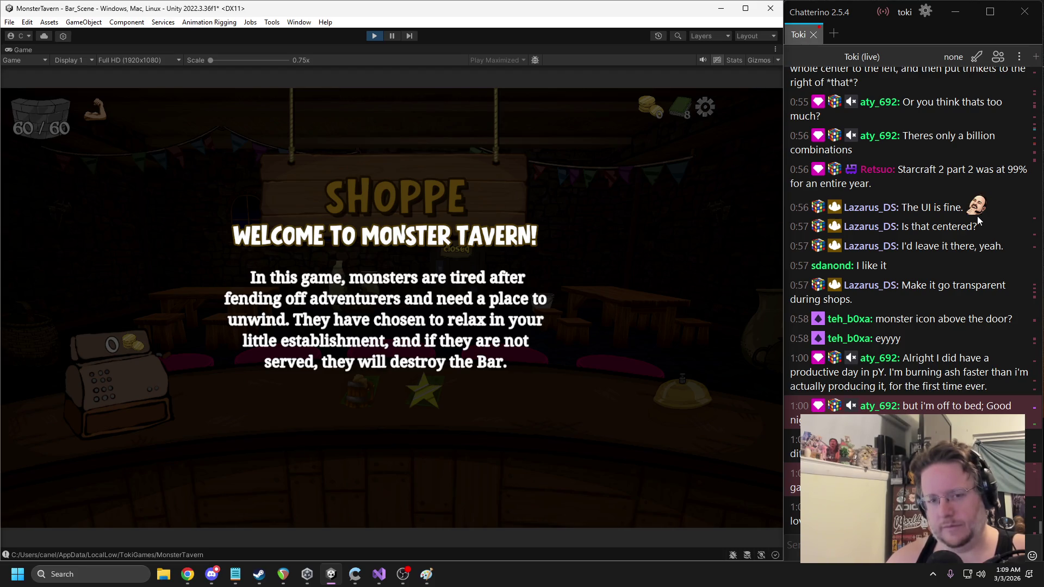
Reduce the Txt_Welcome_Desc font size from 38 to 28 and preview the four-line wrap
{"action": "left_click", "coordinate": [393, 36]}
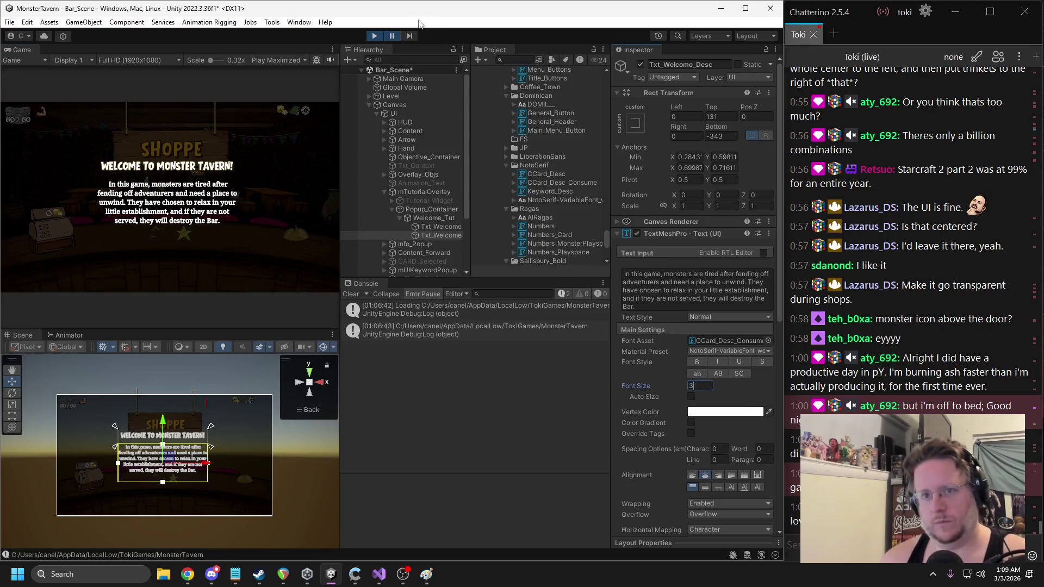
{"action": "left_click", "coordinate": [393, 35]}
{"action": "left_click", "coordinate": [392, 34]}
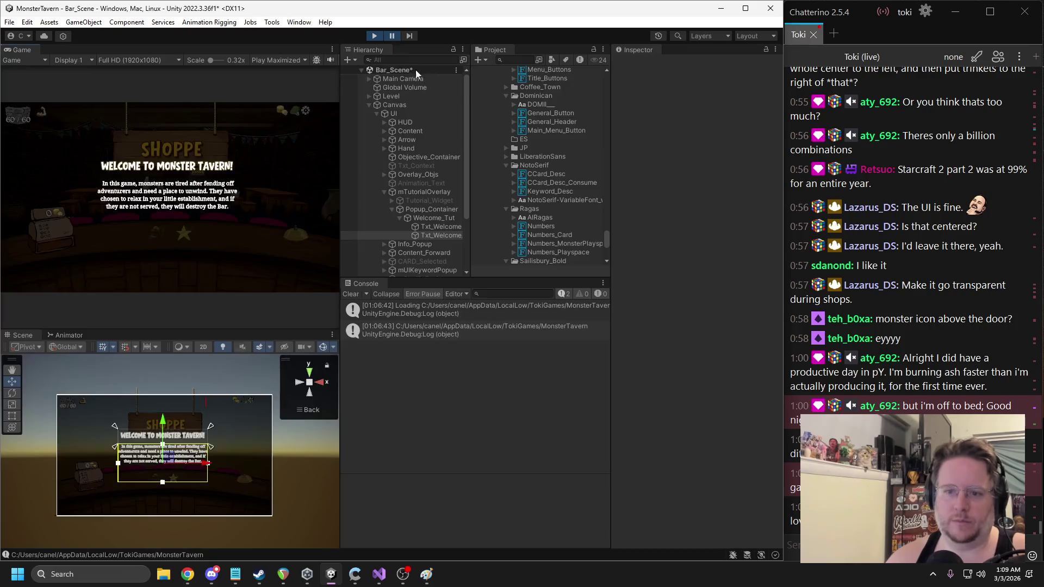
{"action": "left_click", "coordinate": [695, 386]}
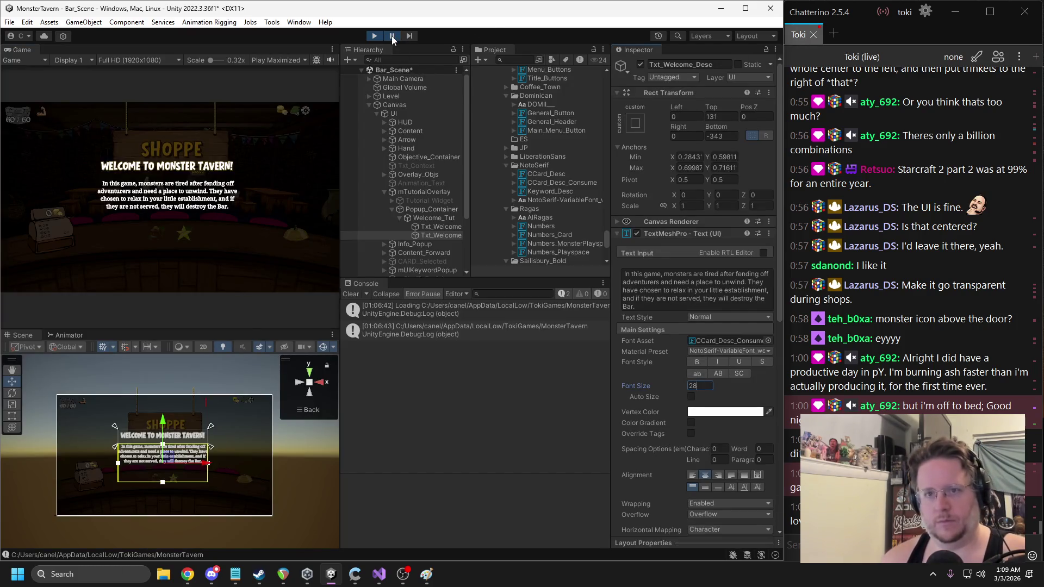
{"action": "left_click", "coordinate": [392, 36]}
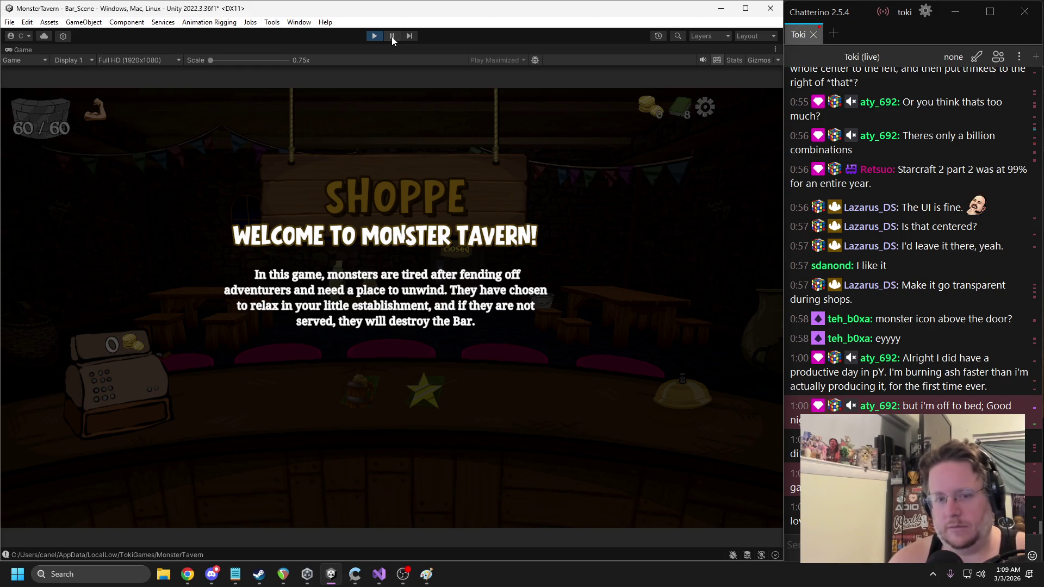
{"action": "left_click", "coordinate": [390, 36]}
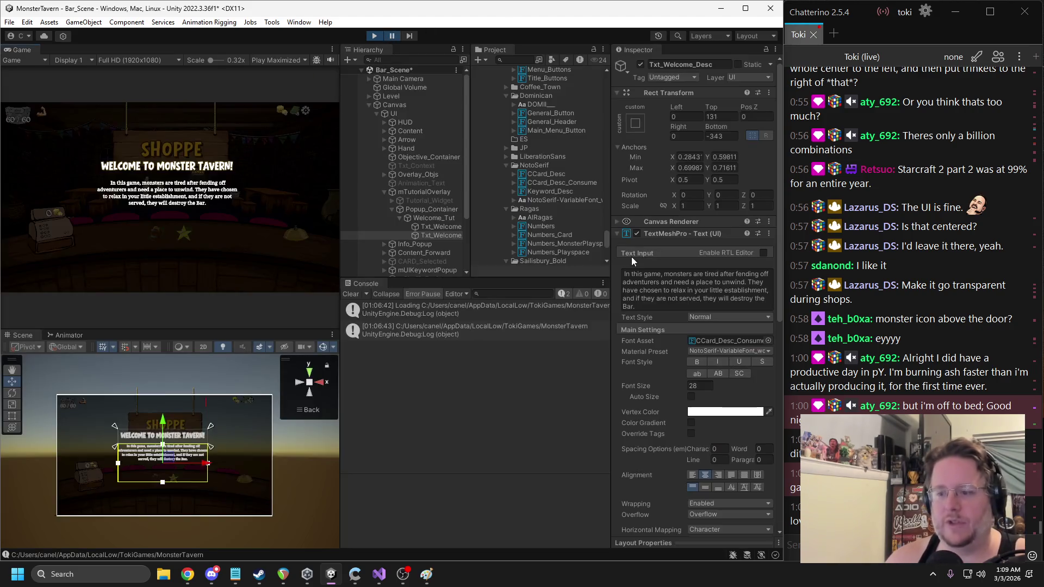
Try off-white and pink tints on the description text, then return it to white
{"action": "left_click", "coordinate": [723, 416]}
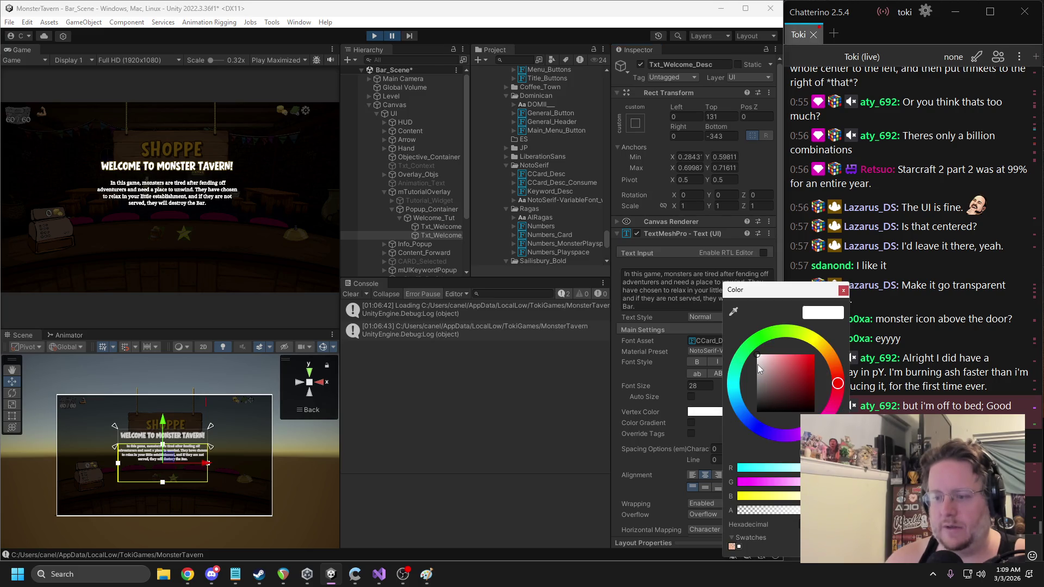
{"action": "left_click", "coordinate": [757, 364]}
{"action": "left_click", "coordinate": [844, 291]}
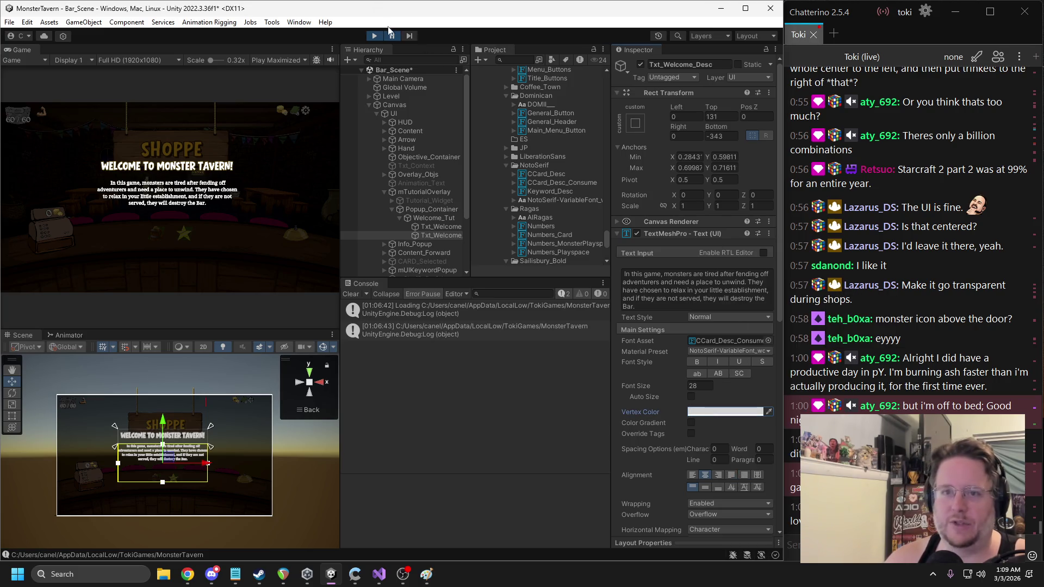
{"action": "left_click", "coordinate": [394, 36]}
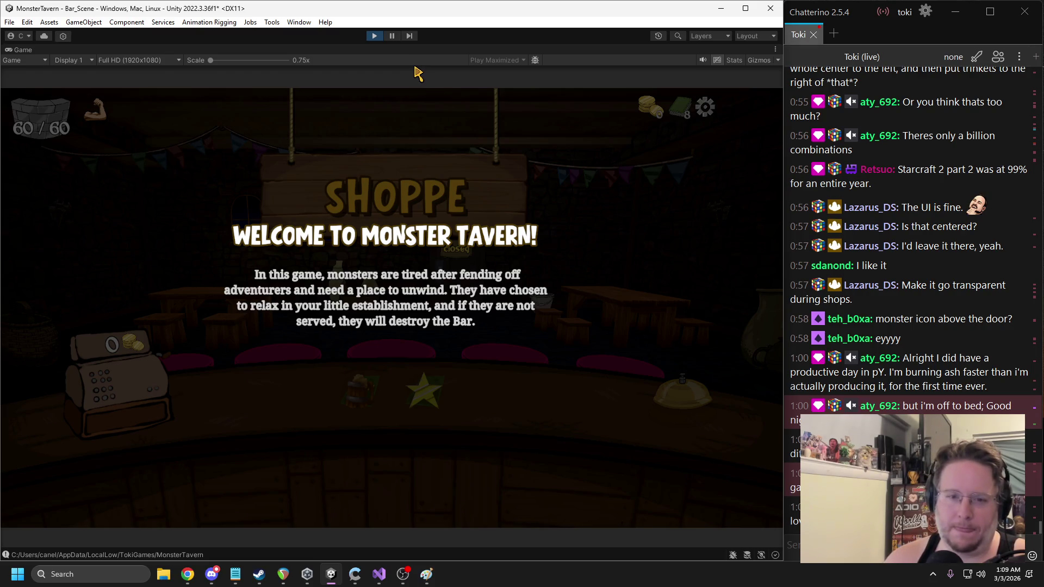
{"action": "left_click", "coordinate": [391, 36]}
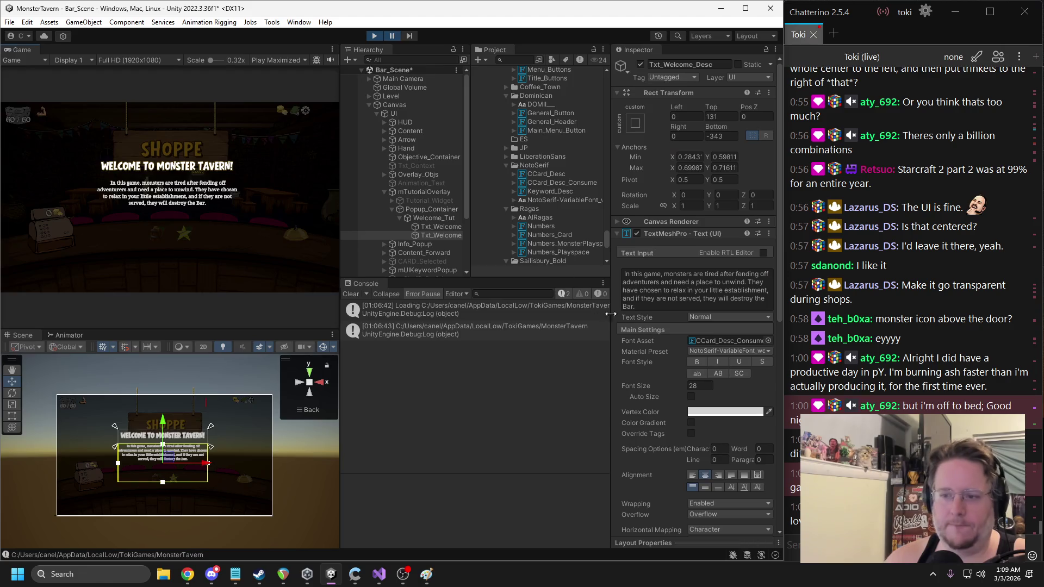
{"action": "left_click", "coordinate": [716, 414]}
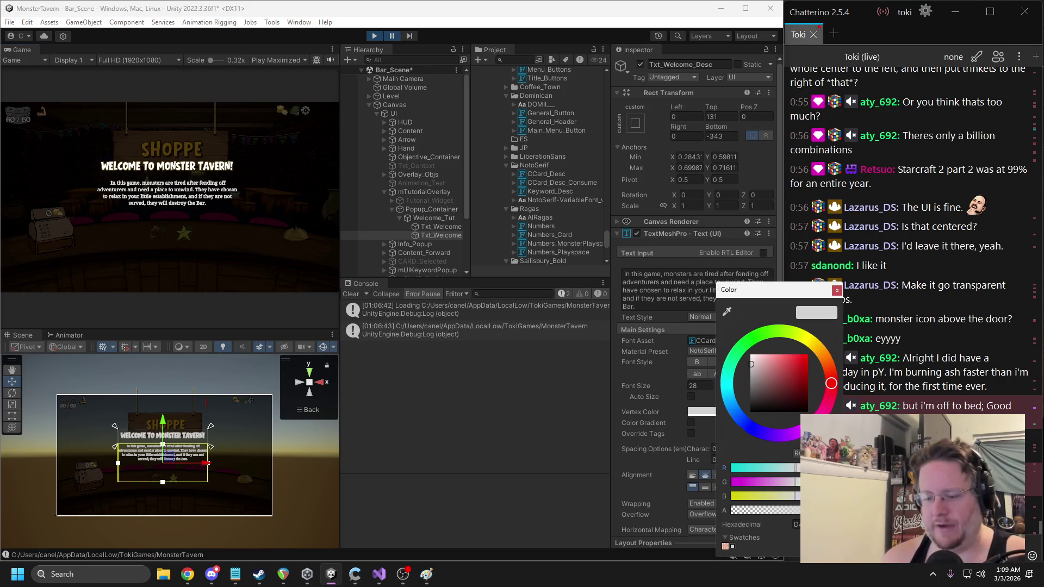
{"action": "left_click_drag", "start_coordinate": [751, 364], "coordinate": [751, 355]}
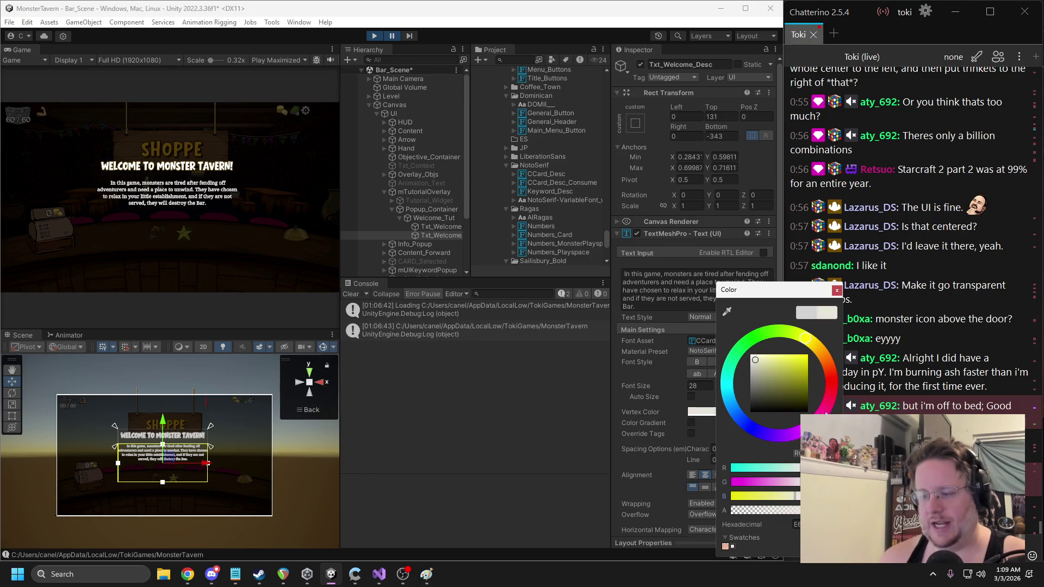
{"action": "left_click", "coordinate": [837, 290]}
Try different hues for the Txt_Welcome title's Vertex Color, leaving it white
{"action": "left_click", "coordinate": [419, 220]}
{"action": "left_click", "coordinate": [421, 226]}
{"action": "left_click", "coordinate": [716, 411]}
{"action": "mouse_move", "coordinate": [844, 383]}
{"action": "left_mouse_down"}
{"action": "mouse_move", "coordinate": [741, 383]}
{"action": "mouse_move", "coordinate": [757, 421]}
{"action": "mouse_move", "coordinate": [821, 432]}
{"action": "mouse_move", "coordinate": [844, 383]}
{"action": "left_mouse_up"}
{"action": "left_click", "coordinate": [848, 288]}
{"action": "left_click", "coordinate": [438, 235]}
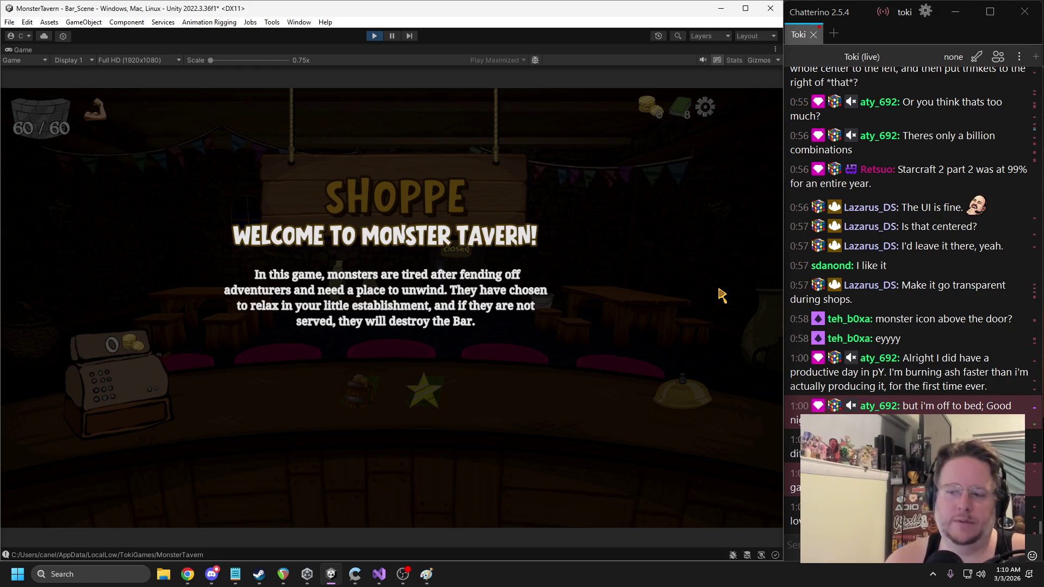
{"action": "left_click", "coordinate": [391, 36]}
Copy the description's TextMeshPro component, exit play mode, and paste its 28-point values back
{"action": "right_click", "coordinate": [664, 234]}
{"action": "left_click", "coordinate": [374, 36]}
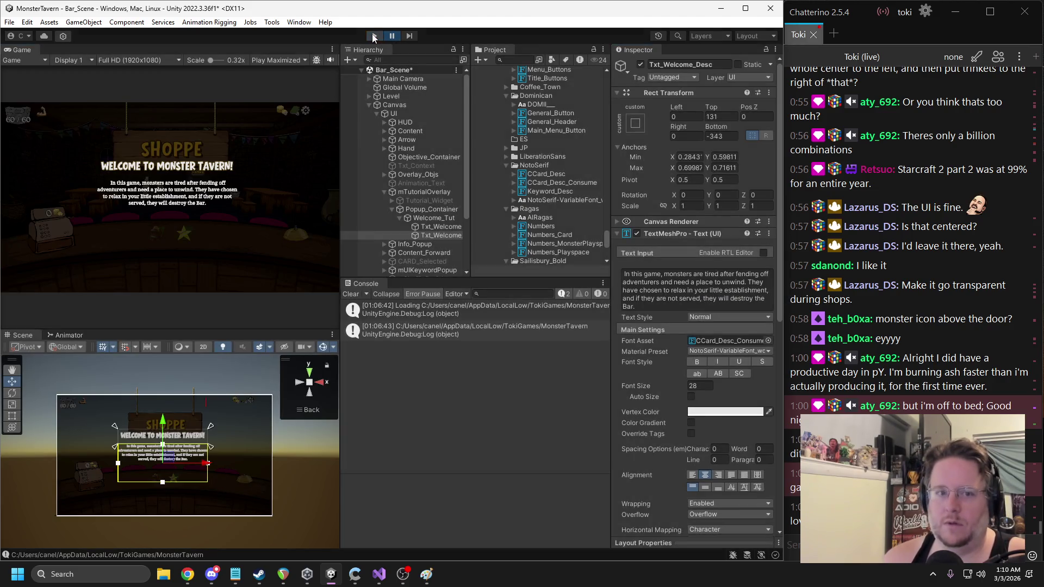
{"action": "right_click", "coordinate": [664, 235]}
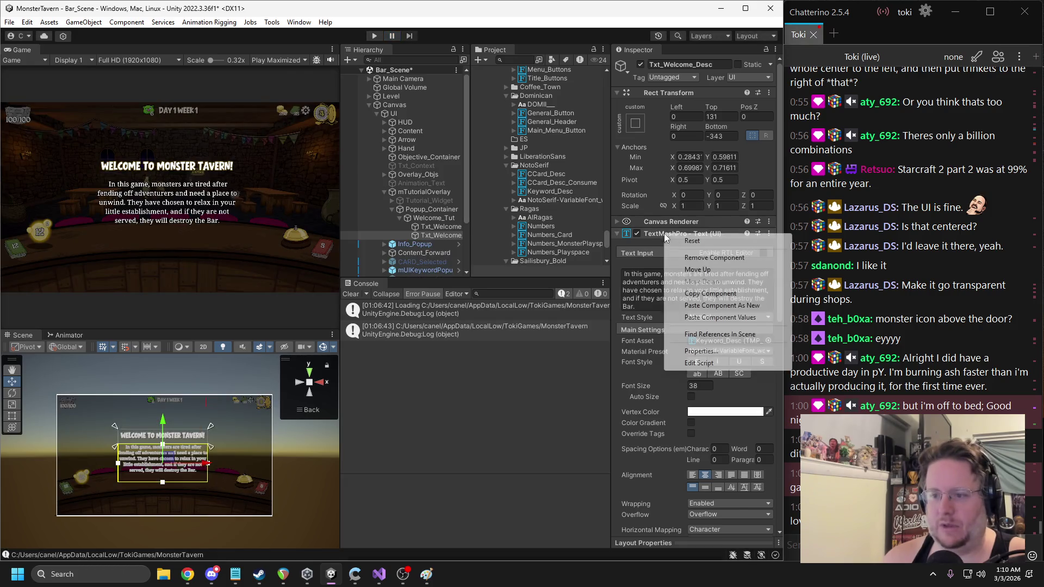
{"action": "left_click", "coordinate": [701, 318]}
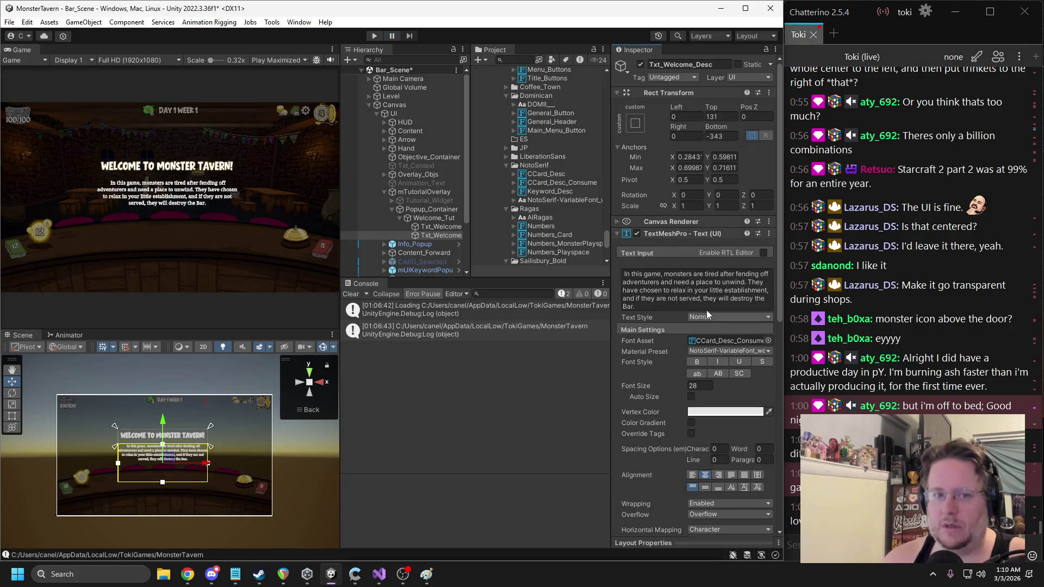
Try light cyan and pale lavender for the title colour, then return it to near white
{"action": "left_click", "coordinate": [430, 226]}
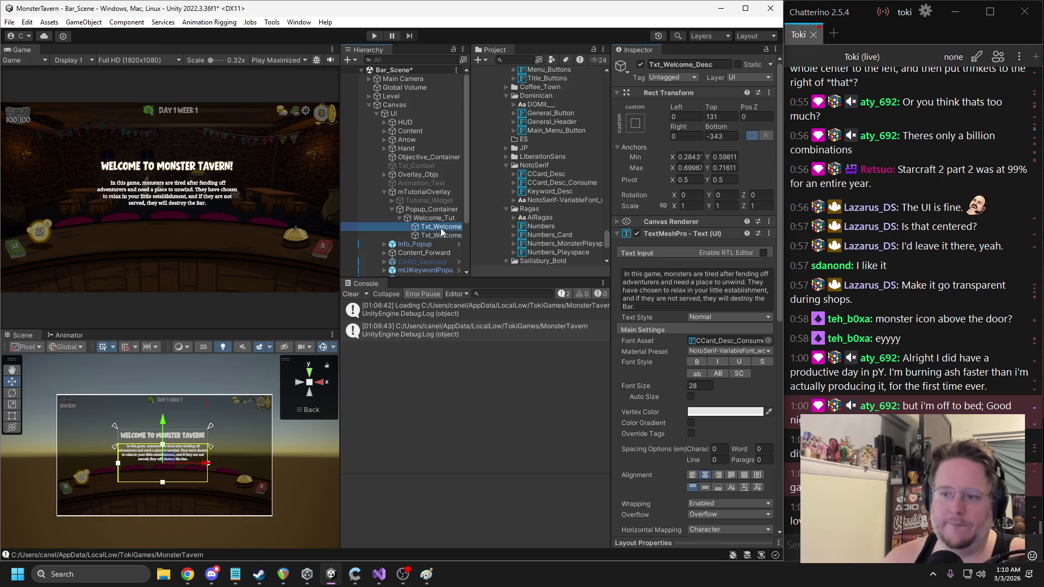
{"action": "left_click", "coordinate": [726, 412]}
{"action": "left_click", "coordinate": [796, 462]}
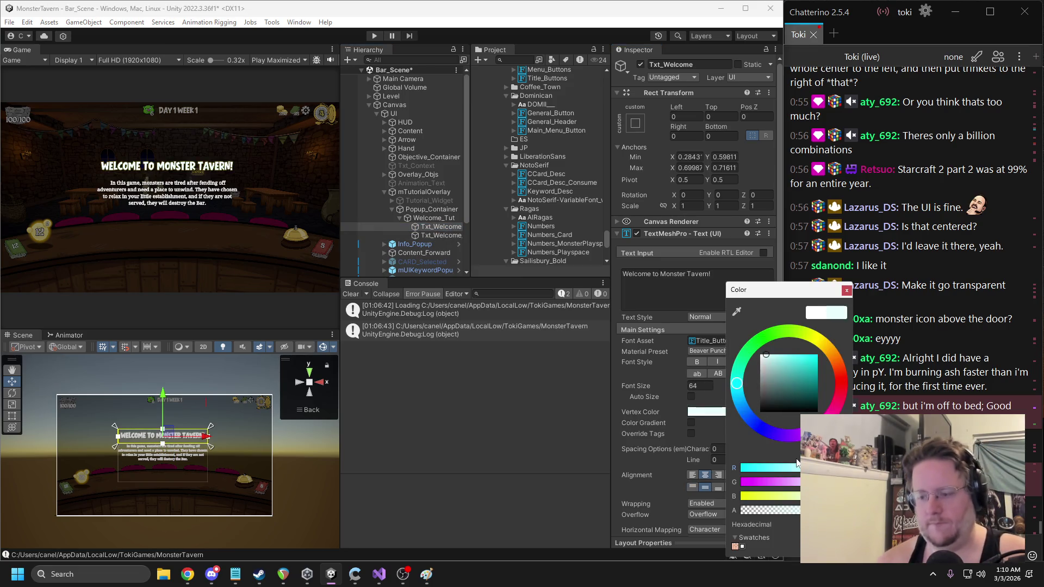
{"action": "left_click", "coordinate": [762, 428]}
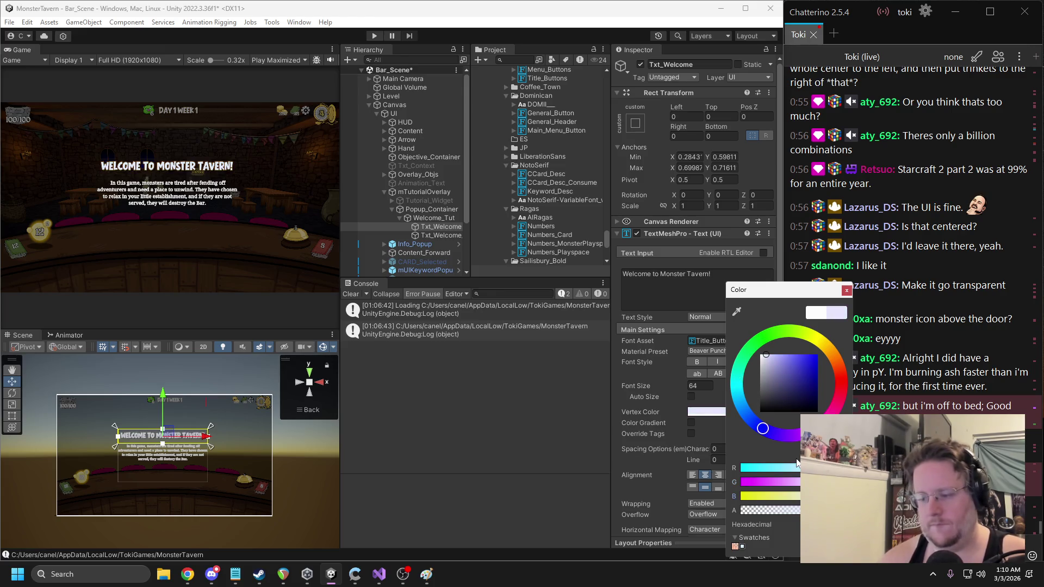
{"action": "left_click", "coordinate": [797, 462]}
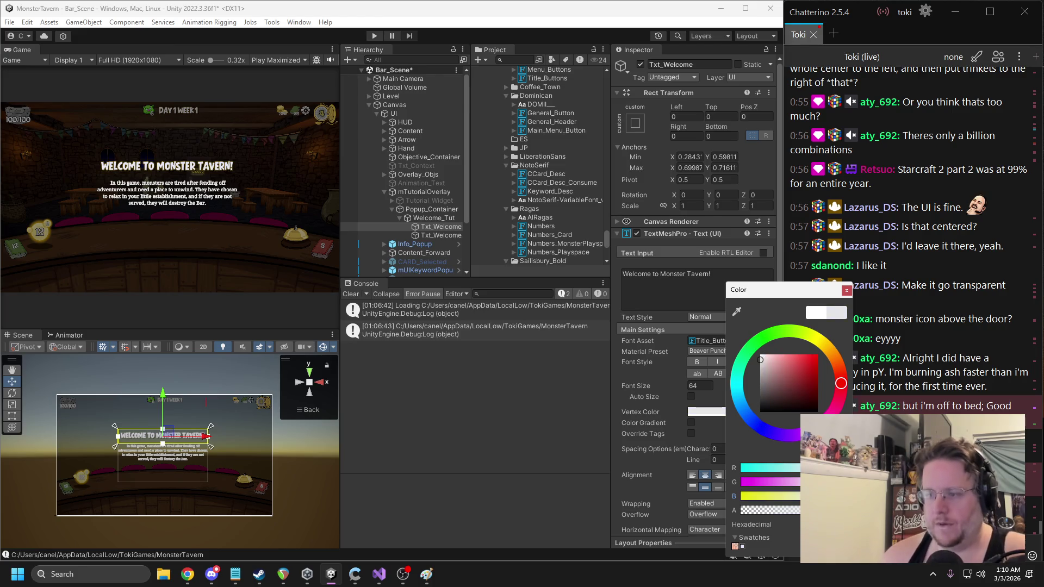
{"action": "left_click", "coordinate": [846, 291]}
{"action": "left_click", "coordinate": [427, 218]}
Add a default-named UI Image child under Welcome_Tut and open its Color field
{"action": "right_click", "coordinate": [425, 220]}
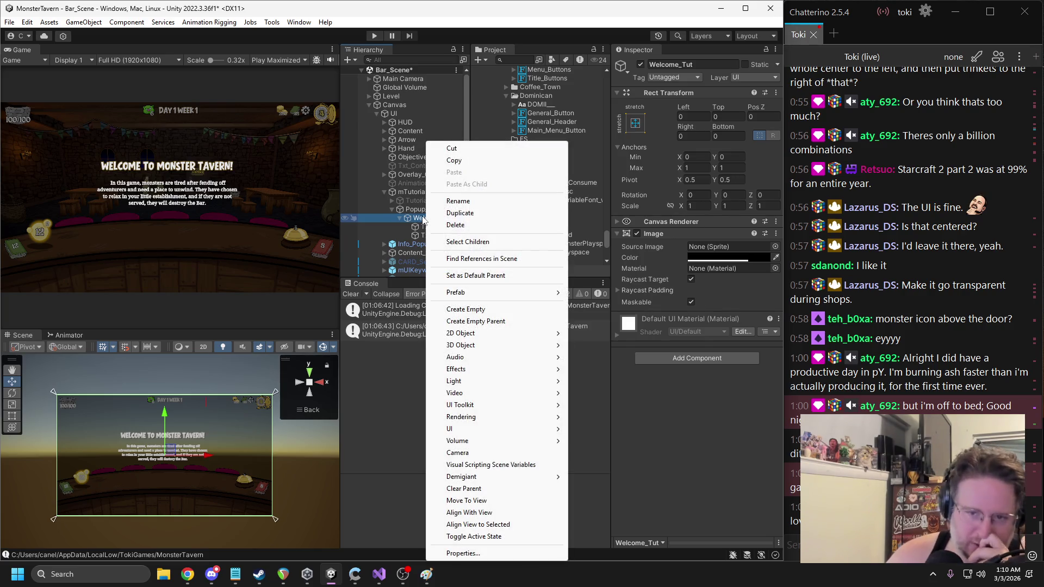
{"action": "mouse_move", "coordinate": [549, 429]}
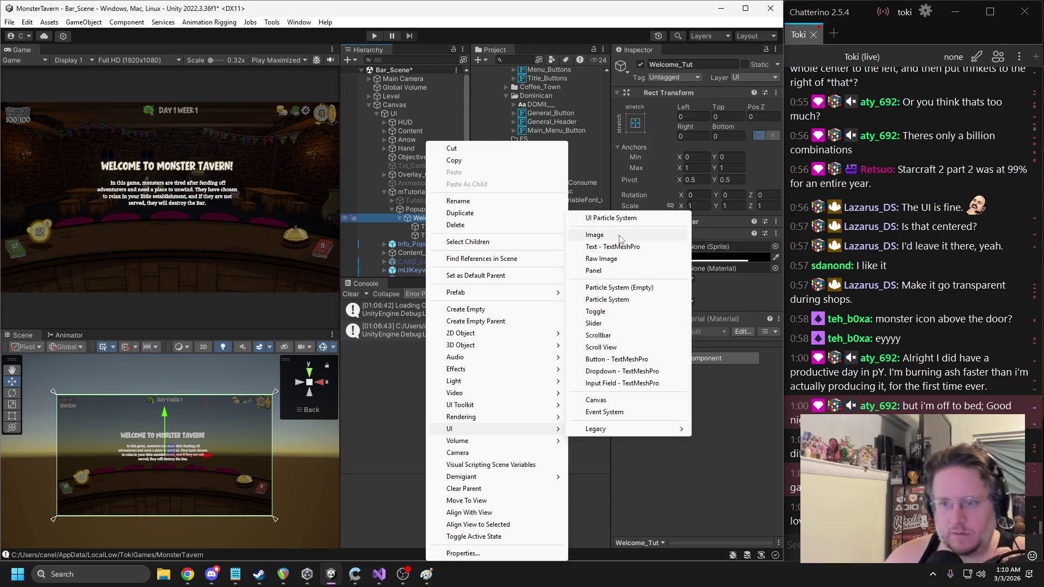
{"action": "left_click", "coordinate": [618, 238]}
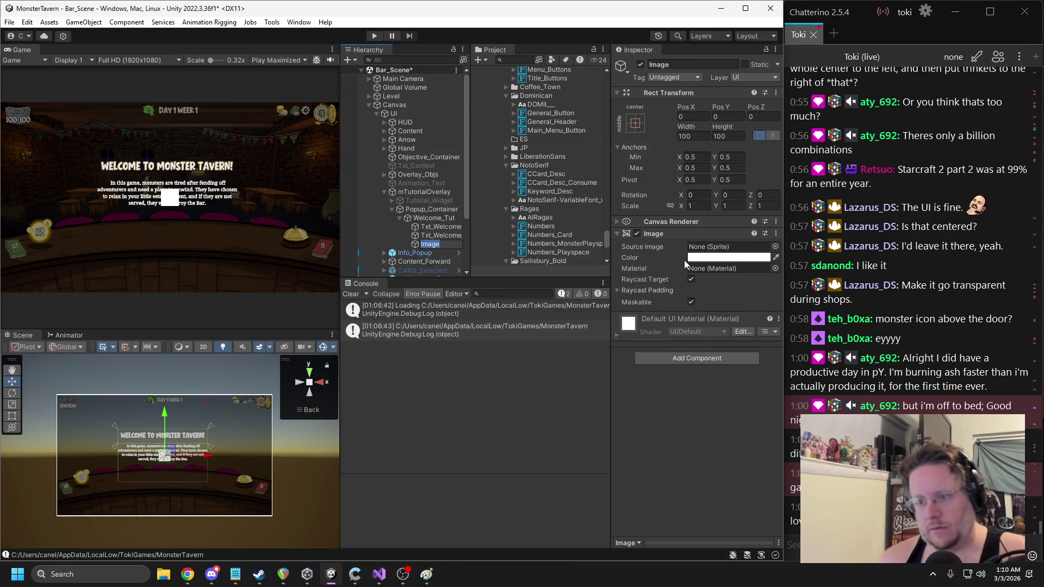
{"action": "left_click", "coordinate": [211, 452]}
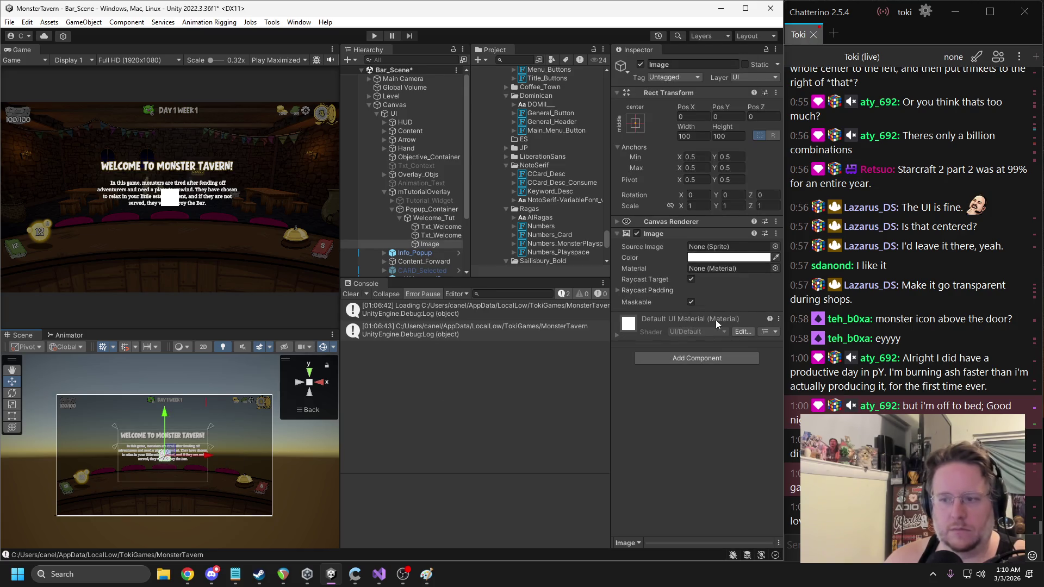
{"action": "left_click", "coordinate": [727, 257]}
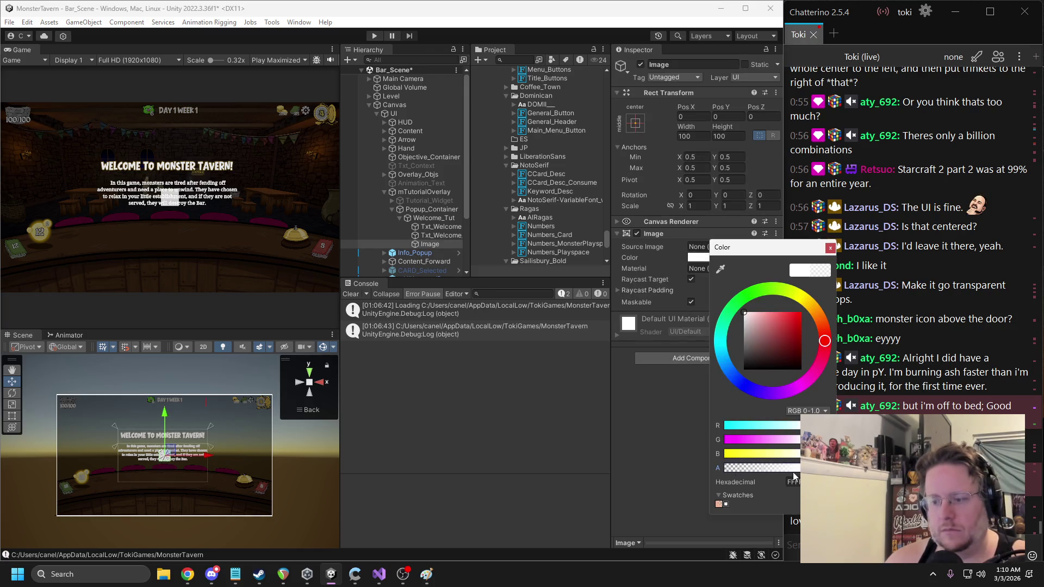